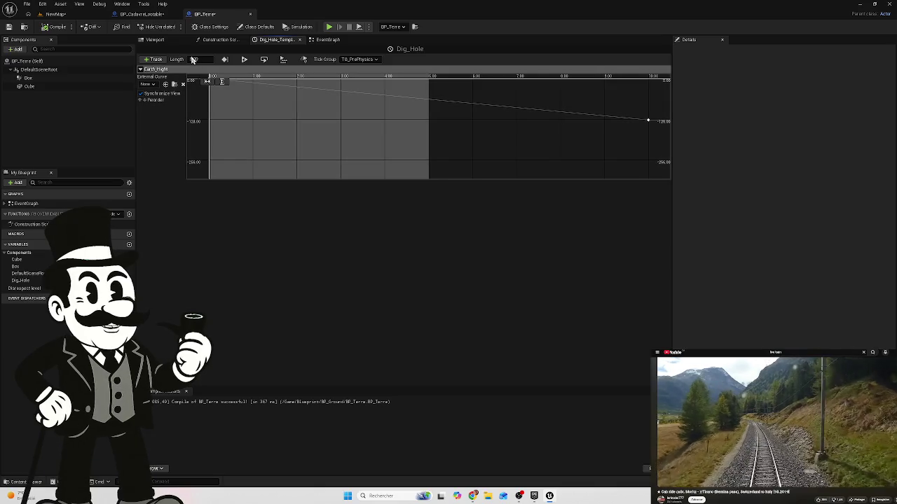
Step: Keep the Dig_Hole timeline length at 5.00 and start playing the NewMap level
left_click(192, 58)
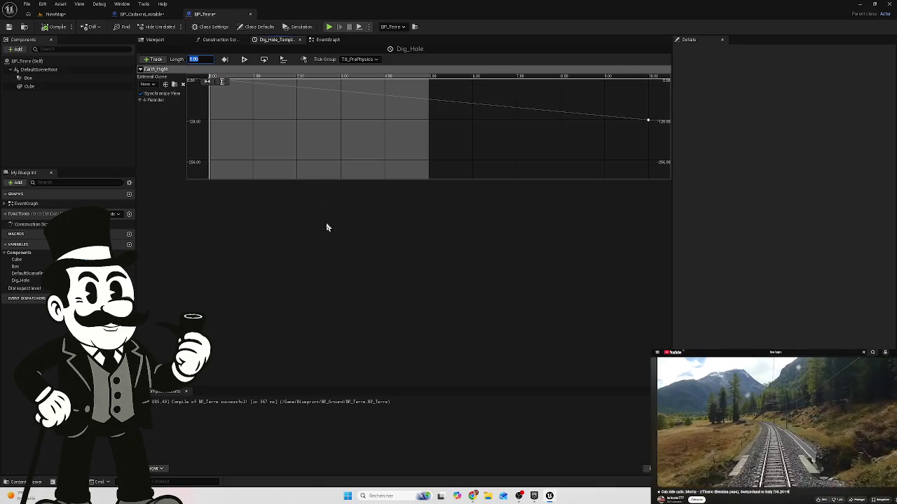
left_click(180, 79)
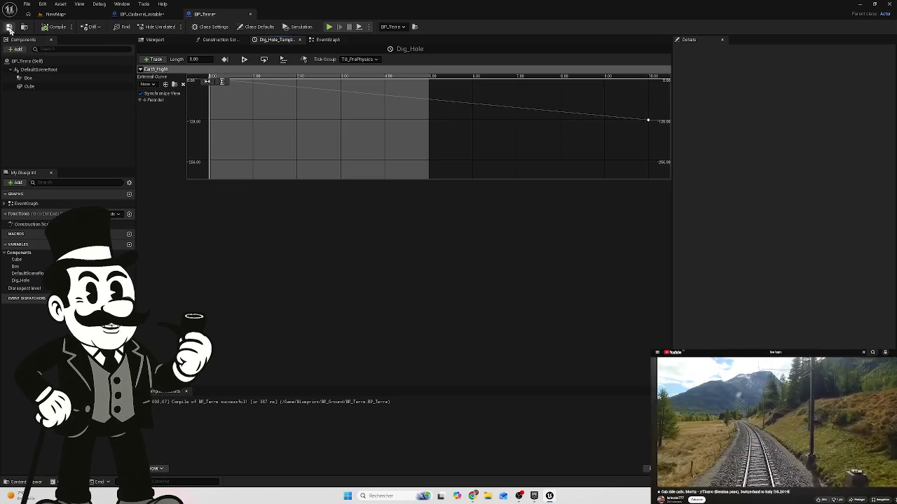
left_click(55, 14)
left_click(173, 29)
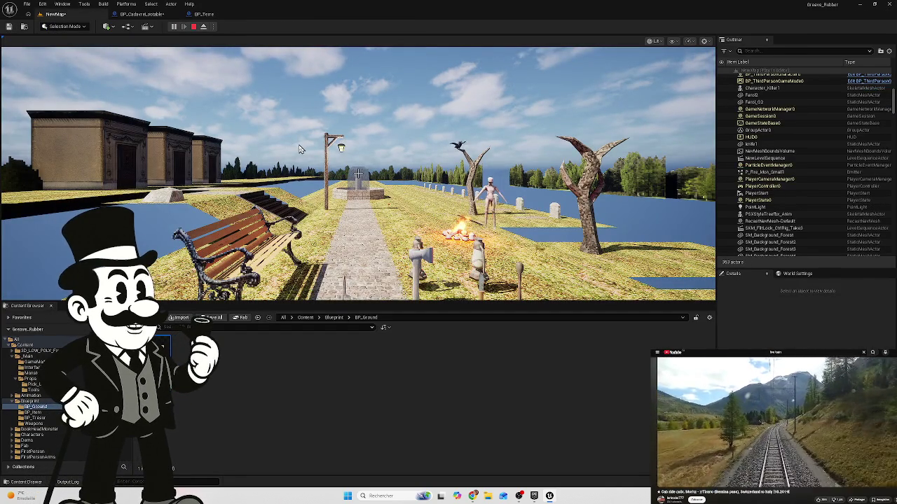
Step: Walk the player forward to the grave, then release the mouse with Shift+F1
left_click(490, 158)
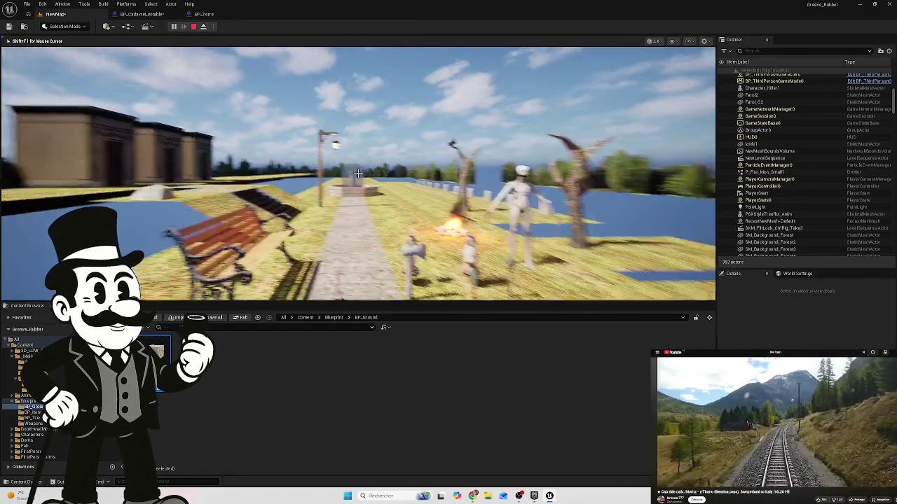
key("w")
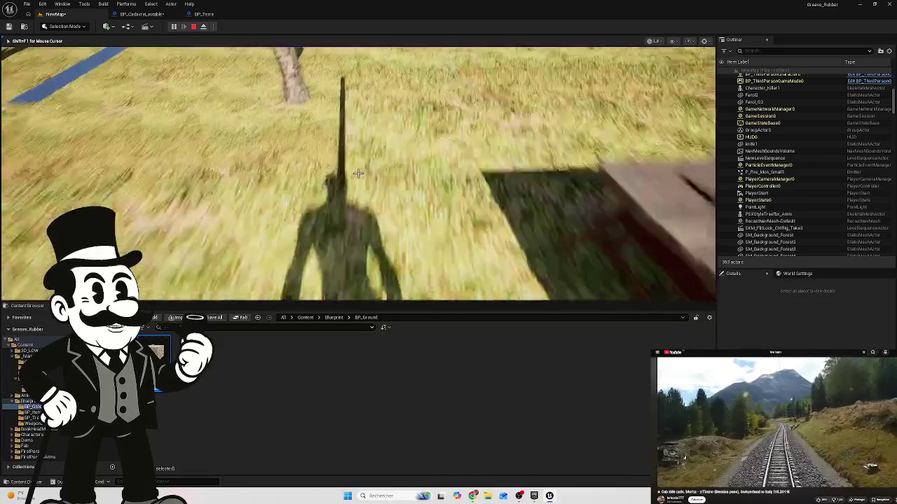
key("w")
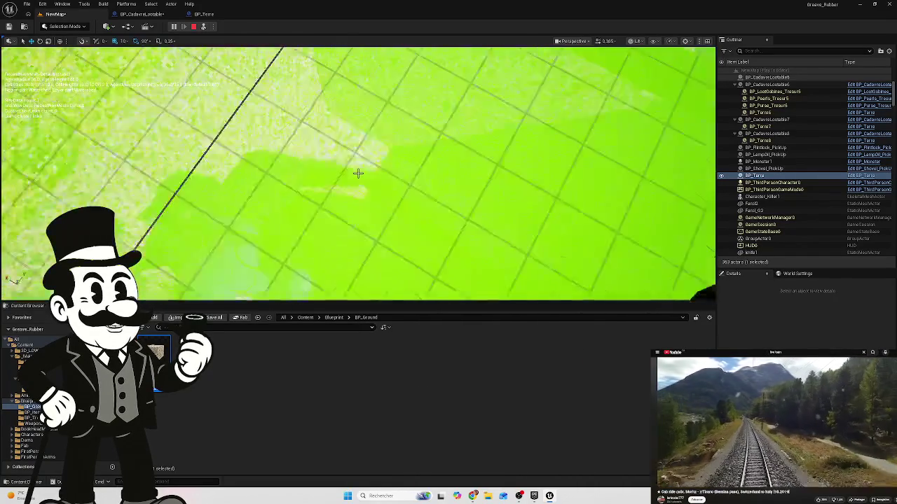
key("shift+F1")
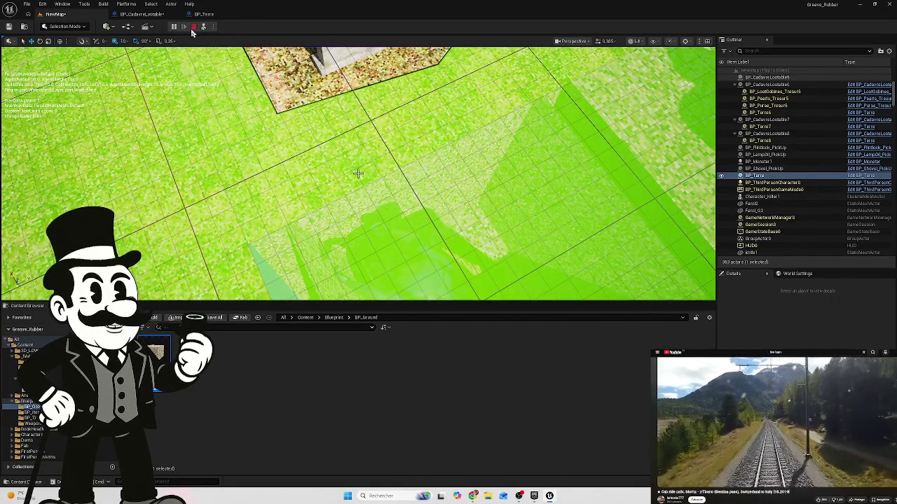
Step: Stop the play session and change the Dig_Hole timeline length from 5.00 to 10.00
left_click(193, 28)
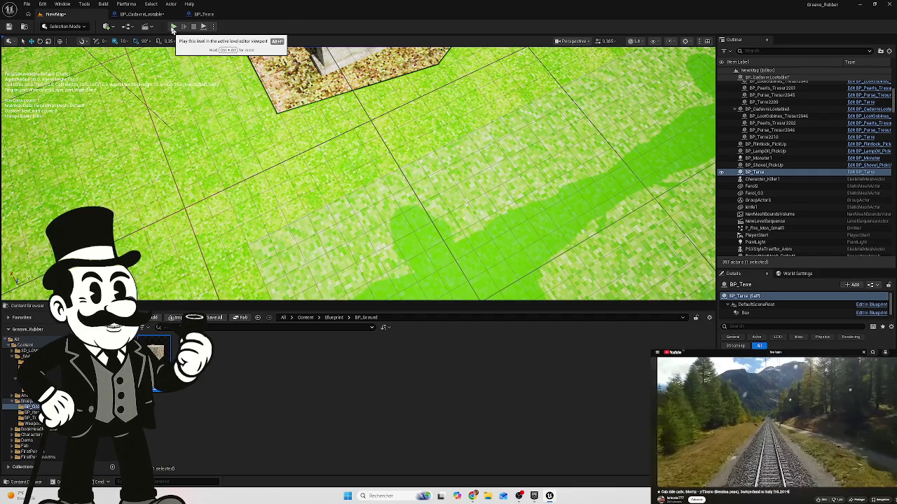
left_click(202, 14)
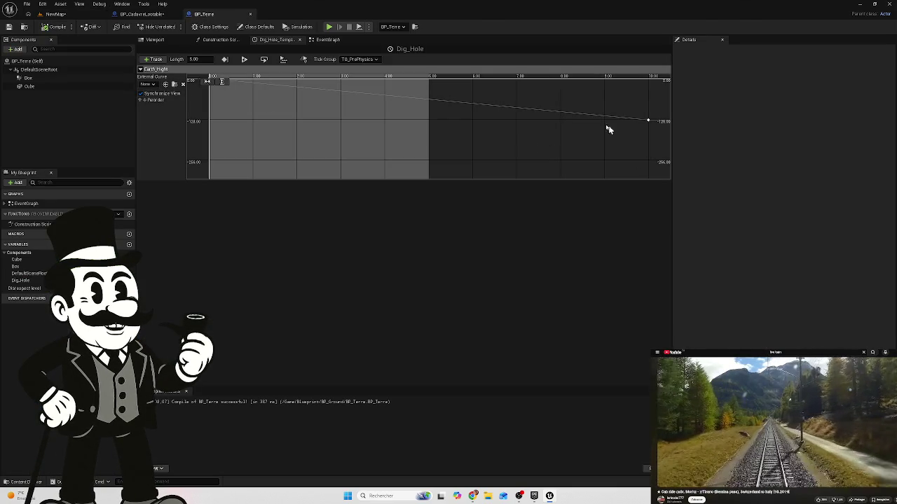
left_click(195, 58)
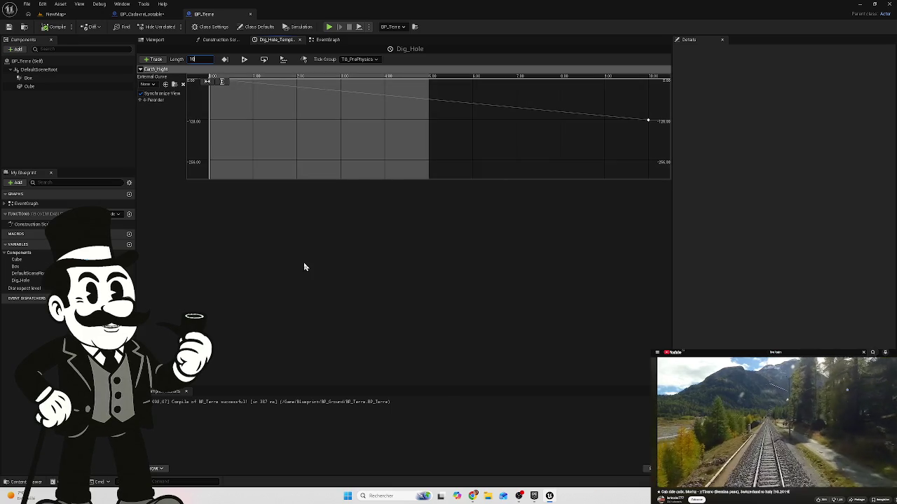
type(".00")
key("Return")
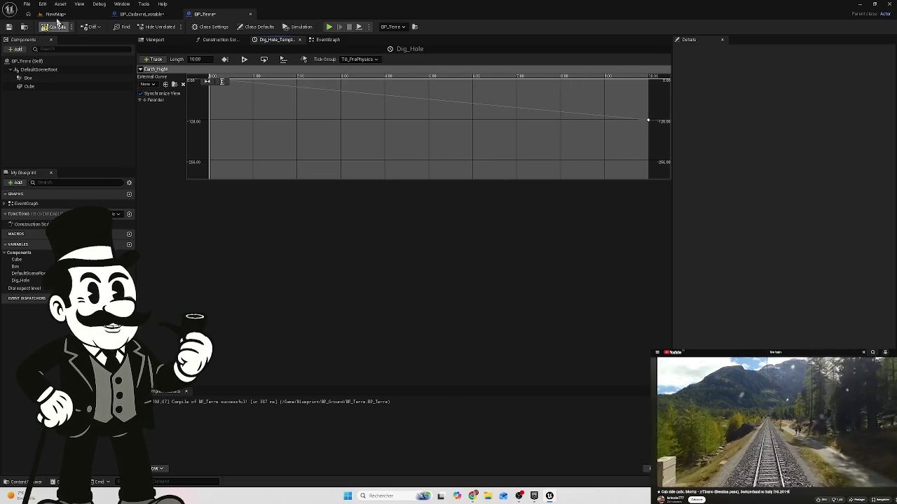
left_click(56, 14)
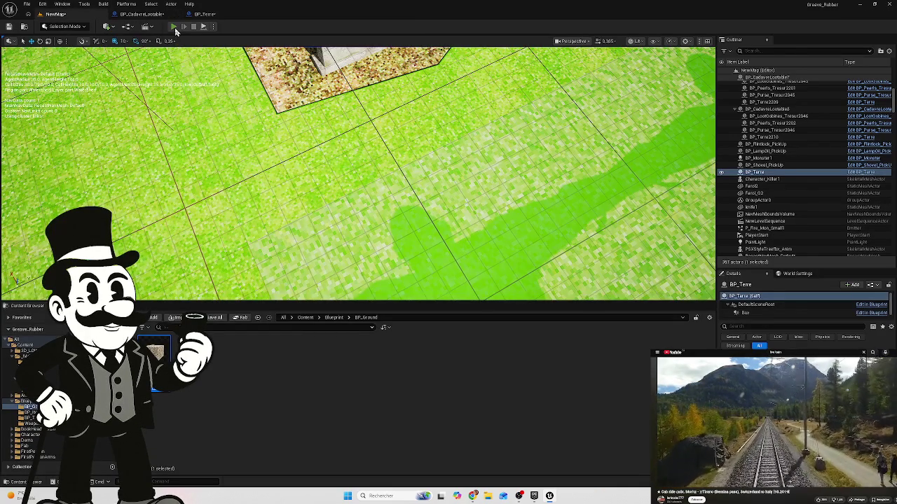
Step: Play the level and dig at the grave until the coffin appears, then return to BP_Terre
left_click(174, 27)
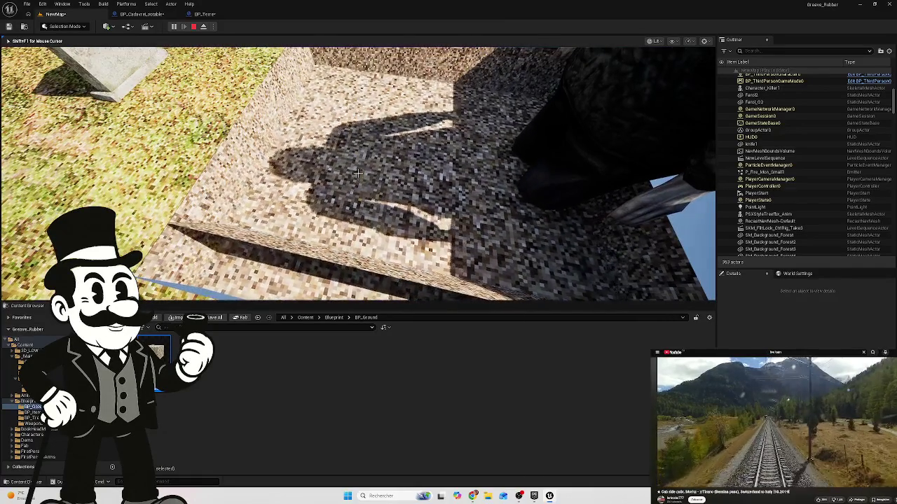
left_click(358, 173)
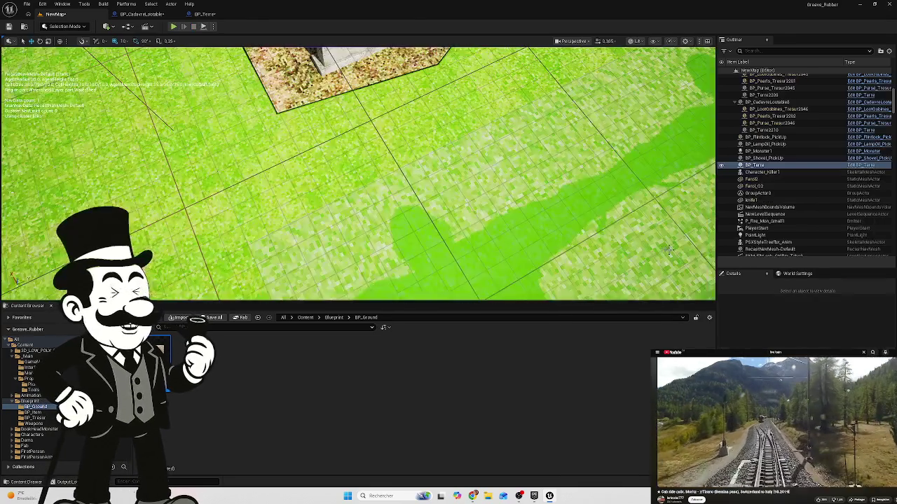
key("Escape")
left_click(205, 14)
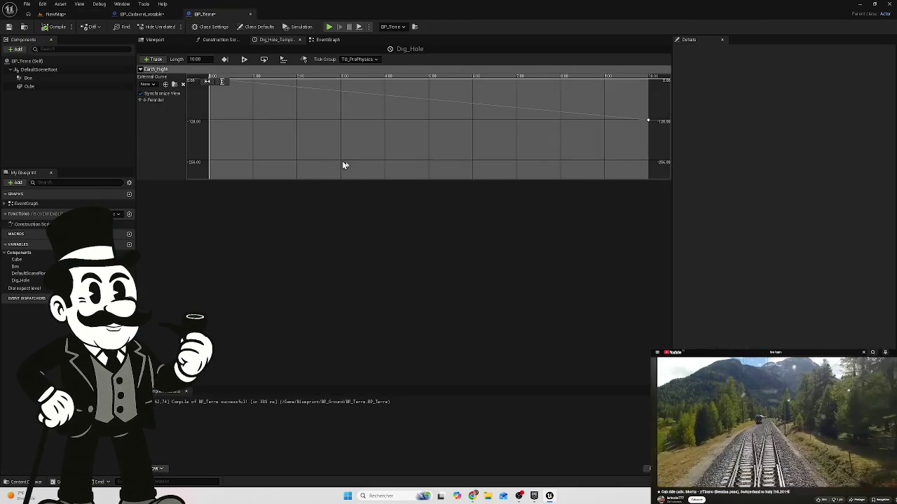
Step: Move the curve's end key to 5 s, set the timeline length to 5.00, and compile
left_click_drag(625, 108, 652, 141)
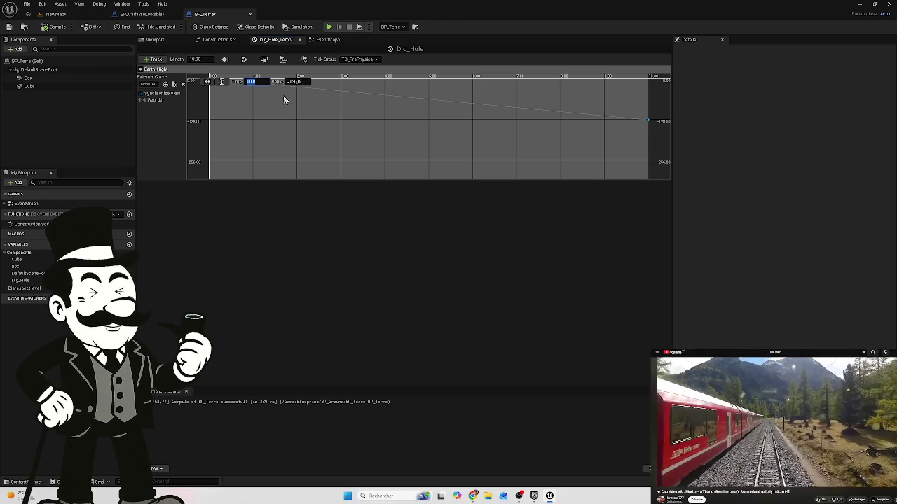
type("5")
key("Return")
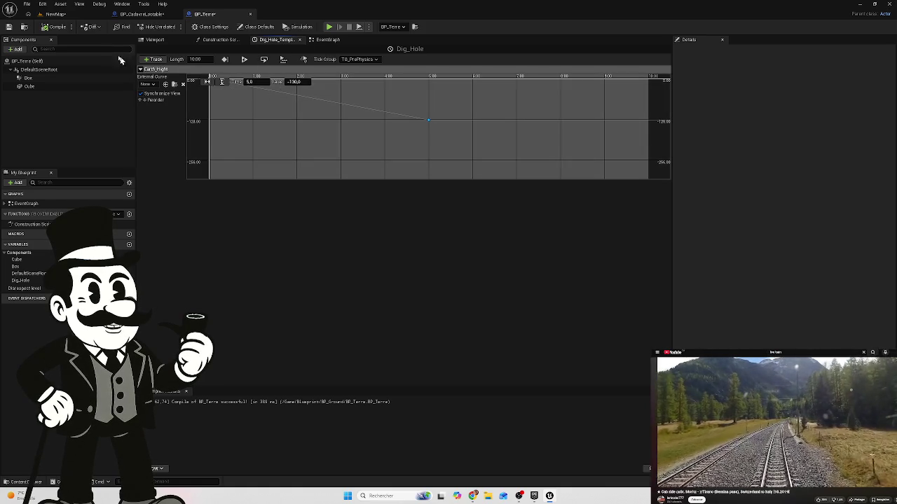
left_click(195, 59)
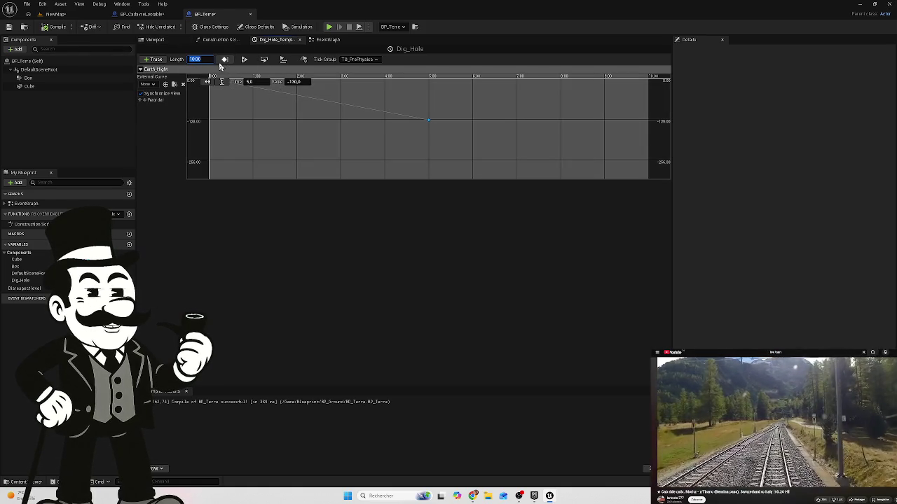
type("5")
key("Return")
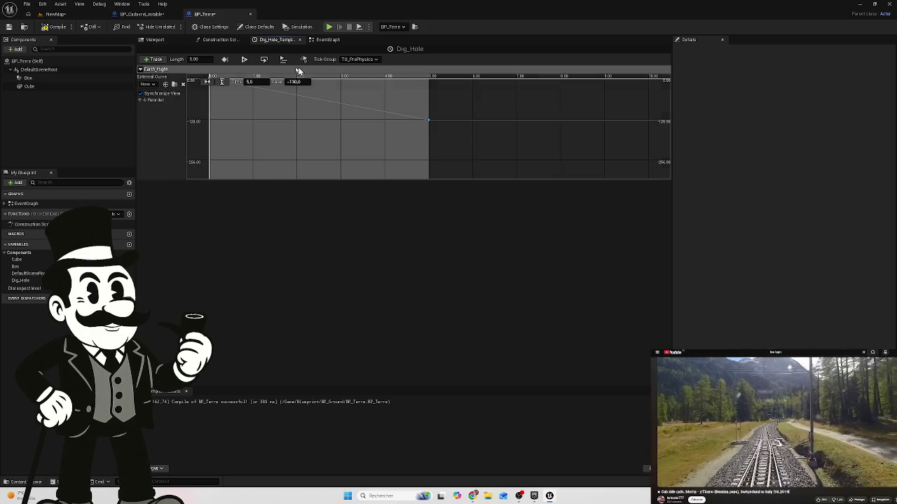
left_click(51, 30)
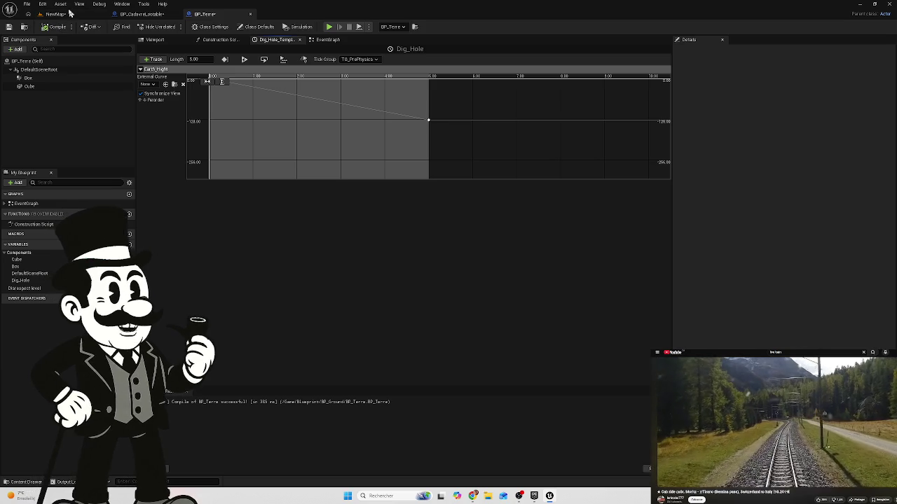
left_click(61, 15)
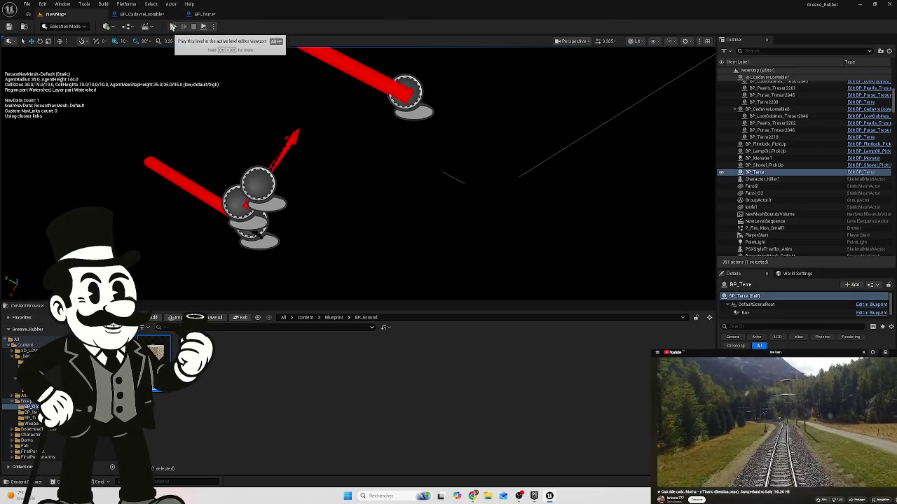
left_click(175, 26)
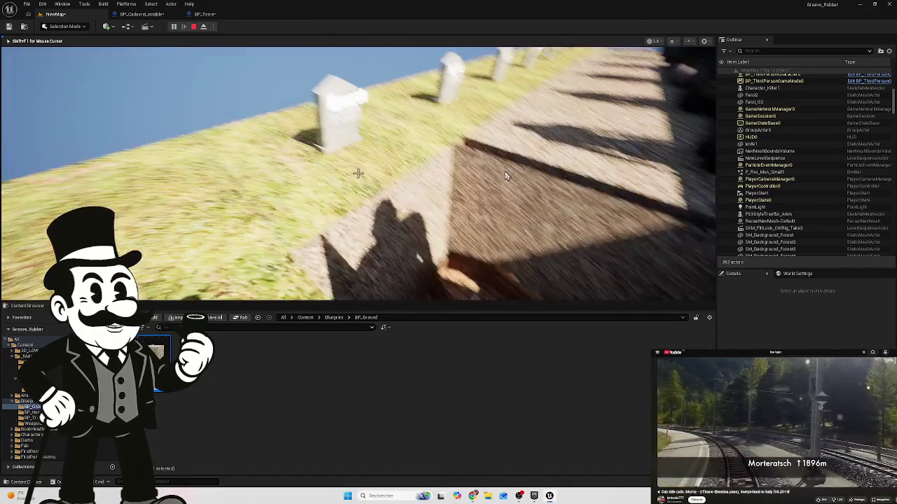
key("Escape")
left_click(202, 14)
left_click(42, 27)
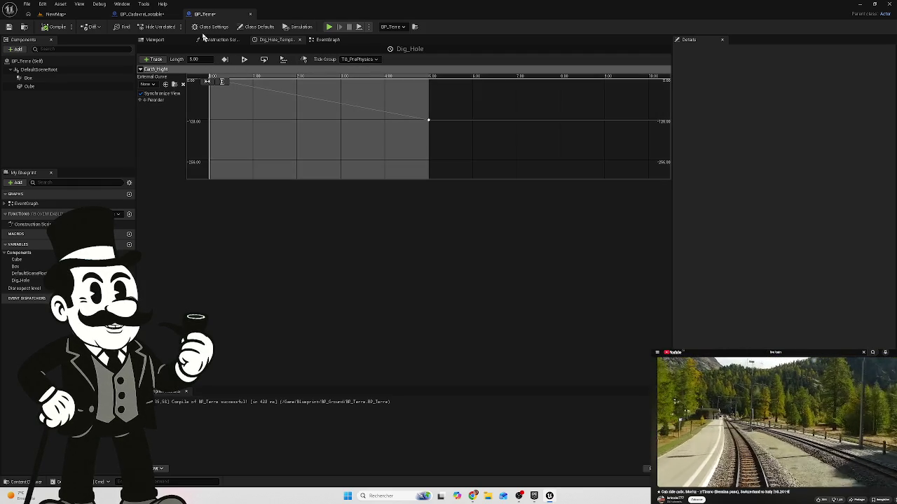
Step: Set the Dig_Hole node's New Time input to 5.0 in the event graph
left_click(285, 134)
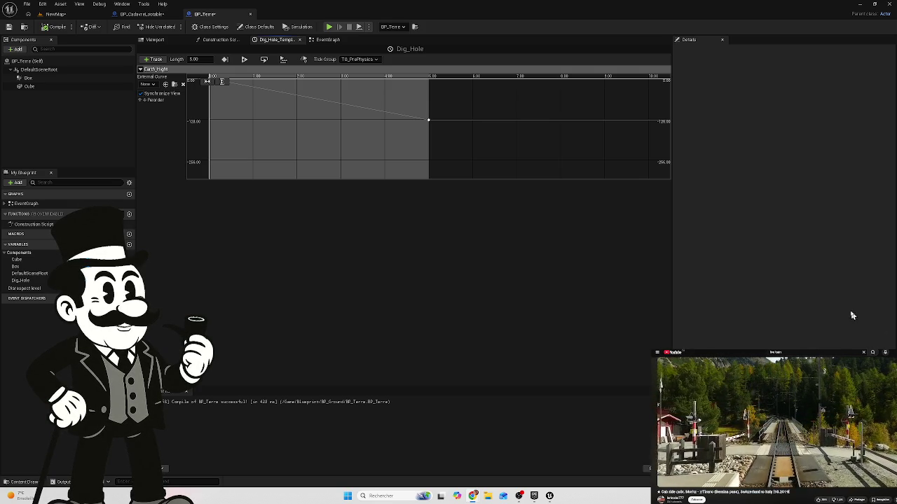
left_click(327, 40)
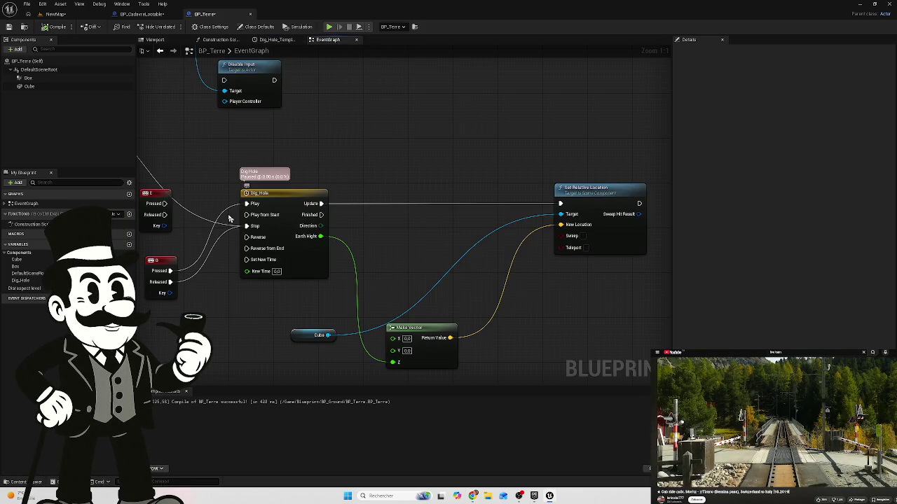
left_click_drag(275, 293, 394, 274)
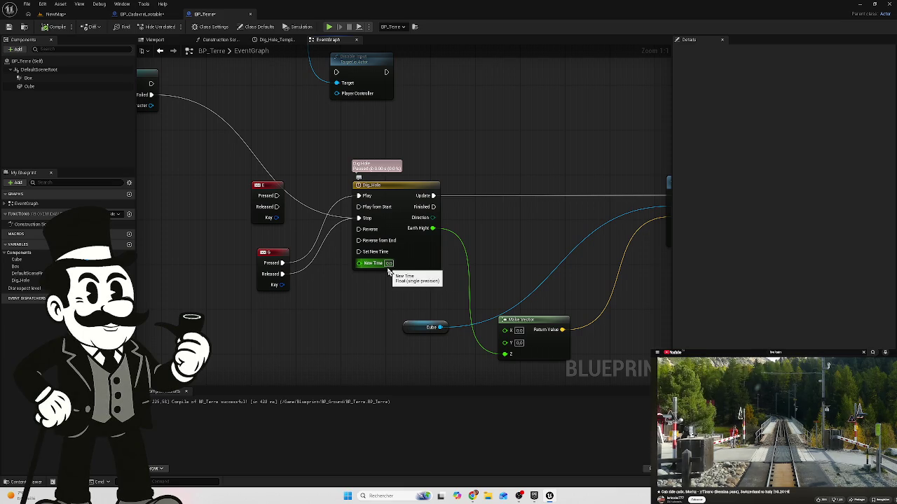
left_click(388, 264)
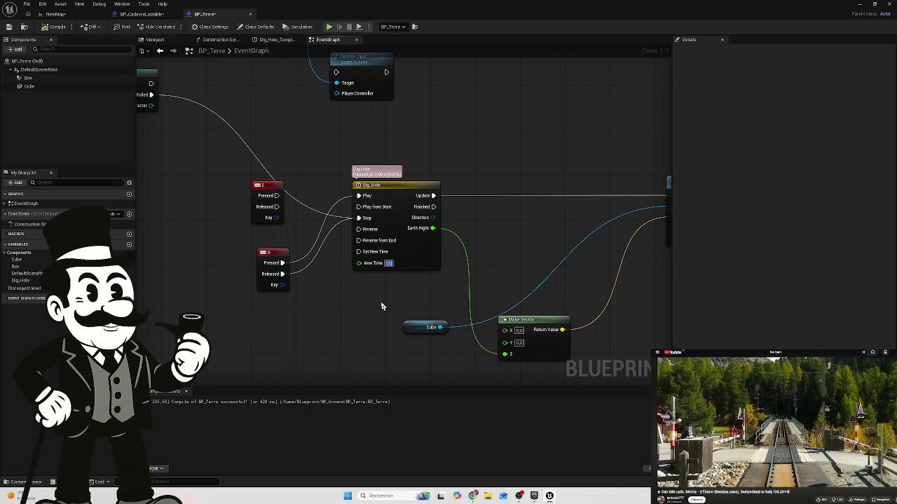
type("5")
key("Return")
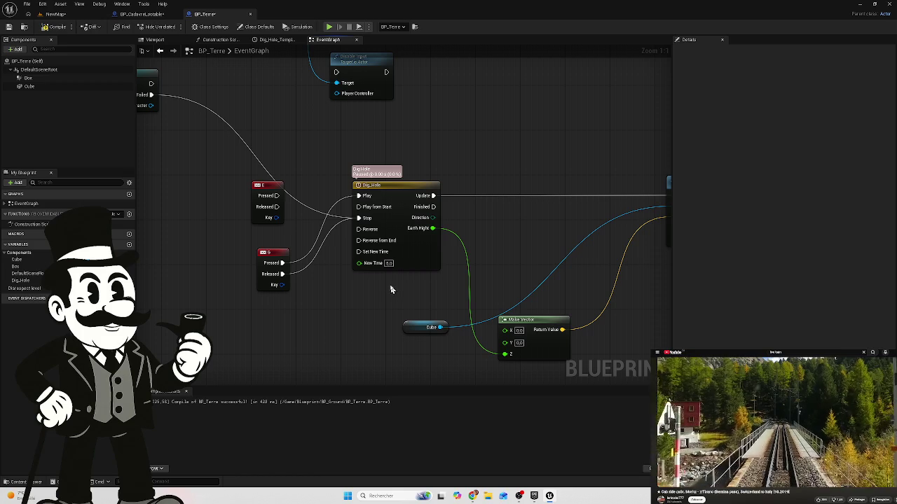
Step: Compile BP_Terre, save it, and go back to the NewMap level
left_click(54, 28)
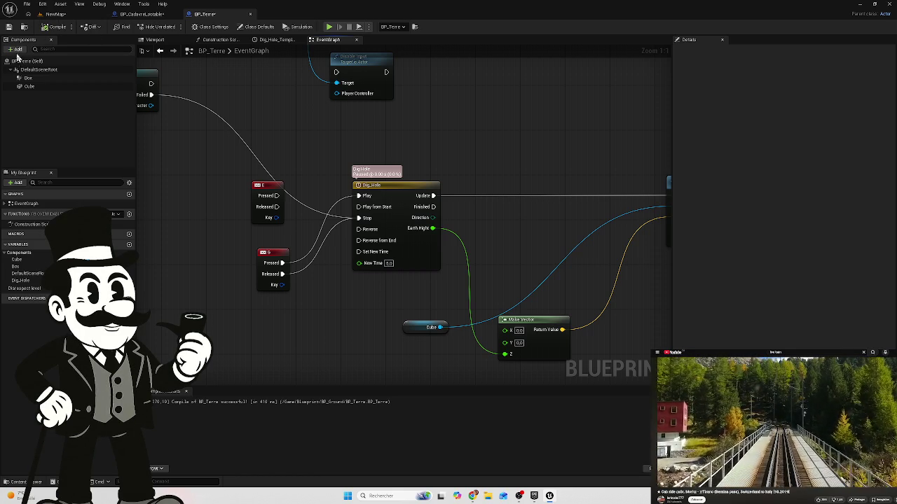
left_click(9, 28)
left_click(63, 15)
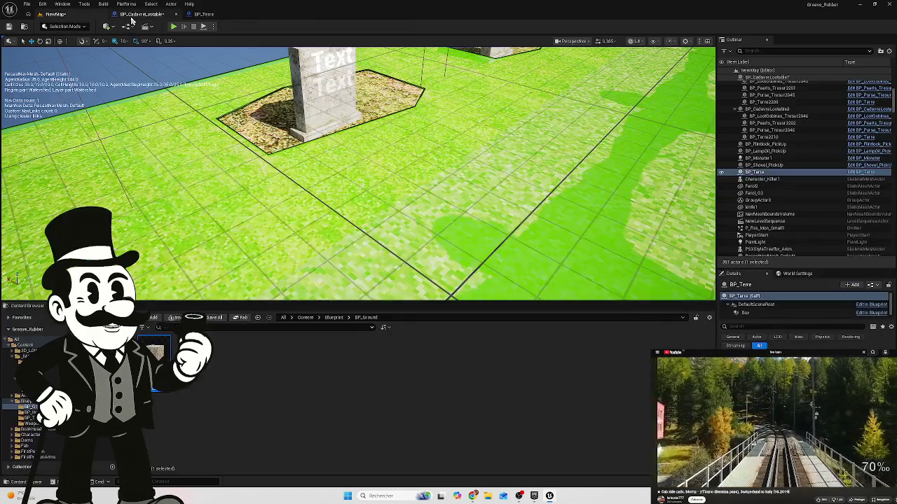
Step: Save NewMap and BP_CadavreLootable with Save Selected, then start Play In Editor
left_click(141, 14)
left_click(67, 14)
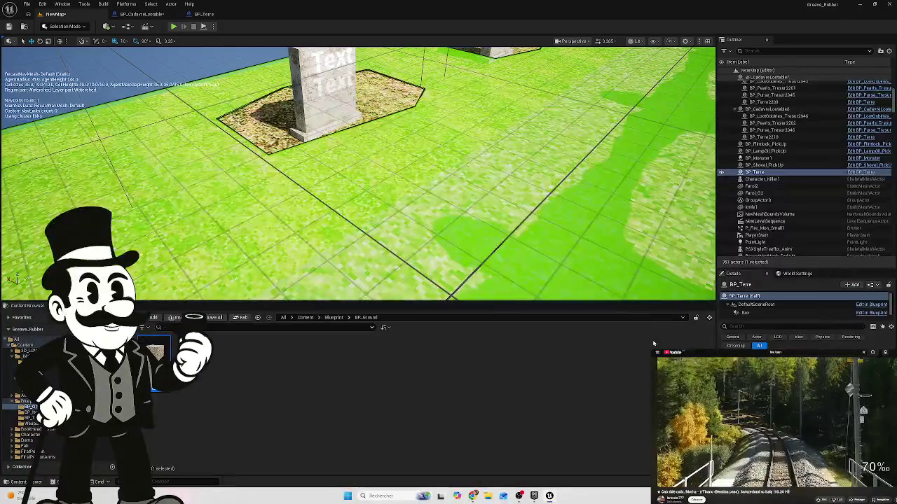
key("ctrl+shift+s")
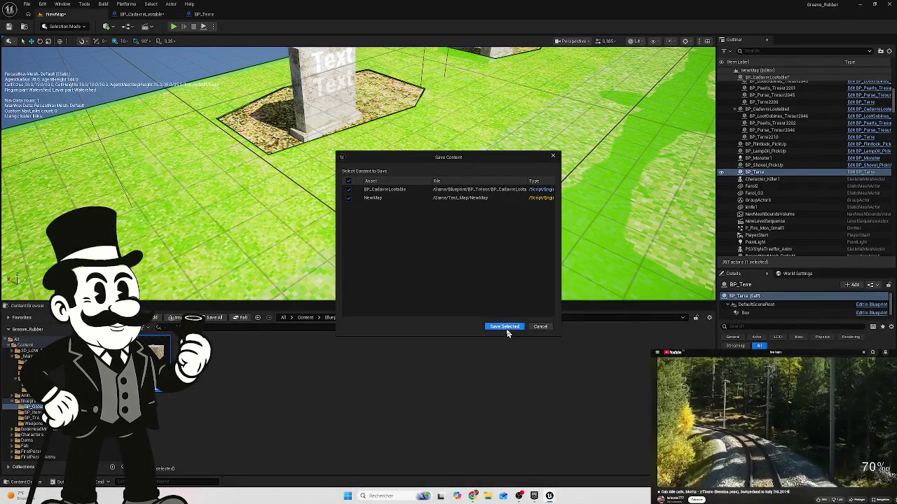
left_click(506, 327)
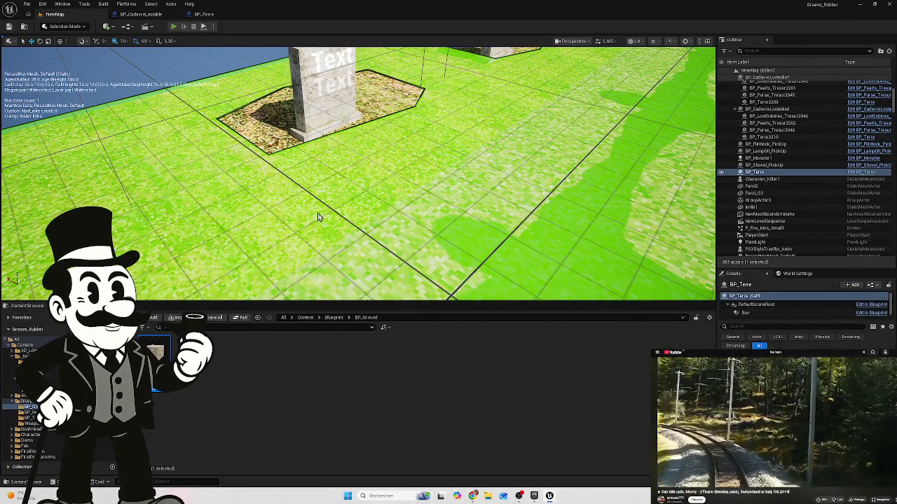
key("alt+p")
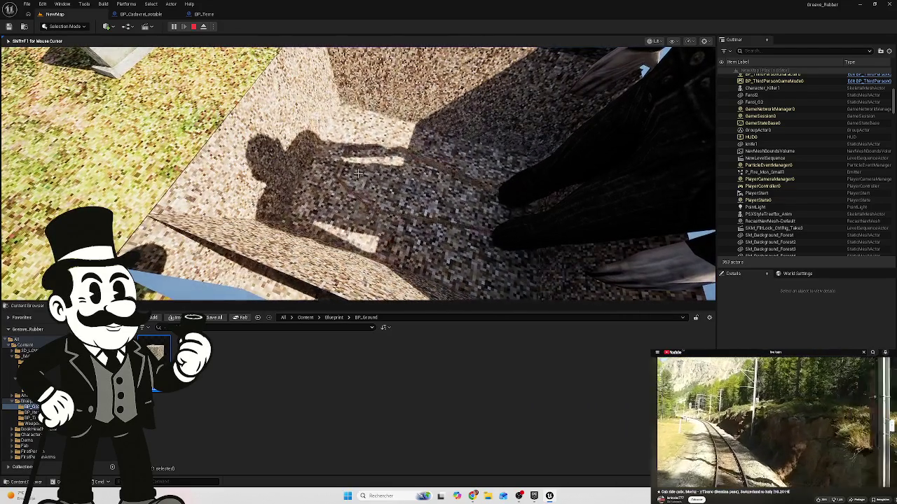
Step: Put the carried coffin down, then open the Dig_Hole timeline from BP_Terre's event graph
left_click(358, 173)
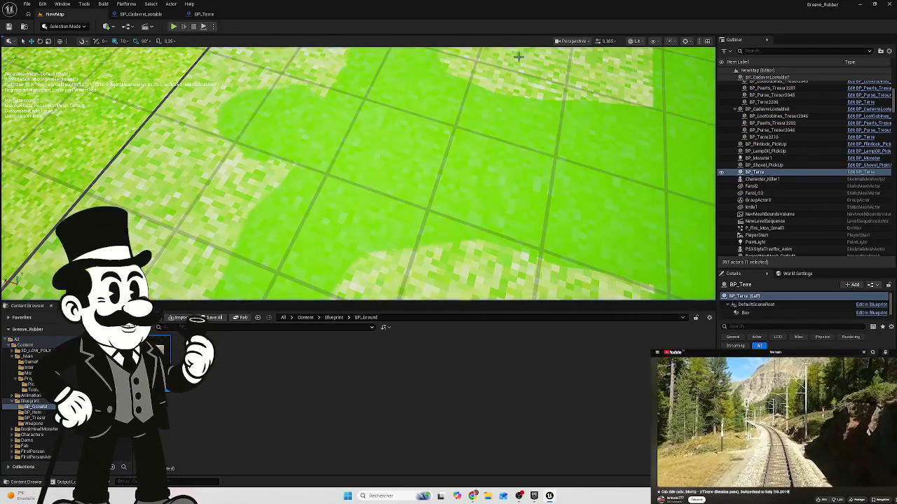
left_click(204, 14)
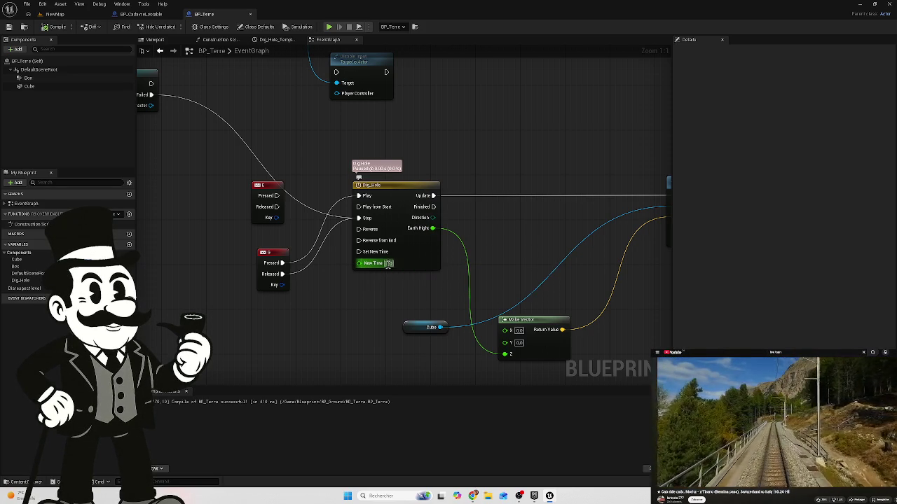
left_click(388, 263)
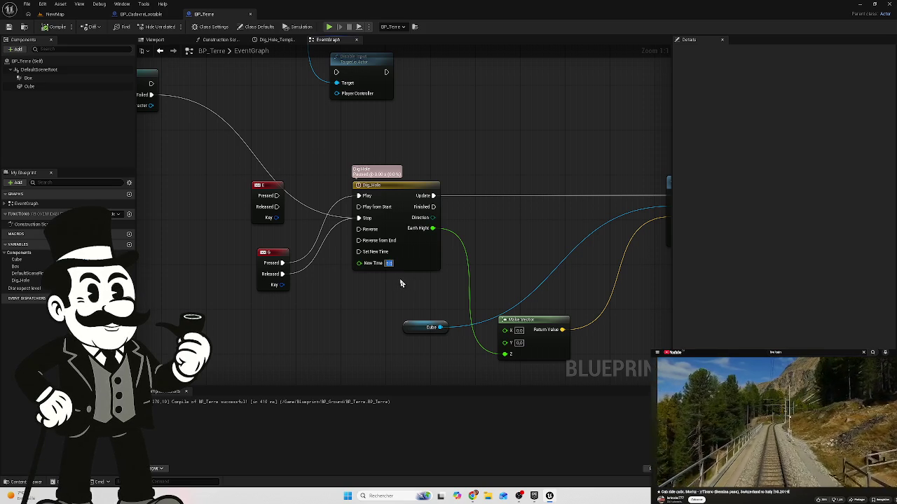
scroll(382, 288, "up", 1)
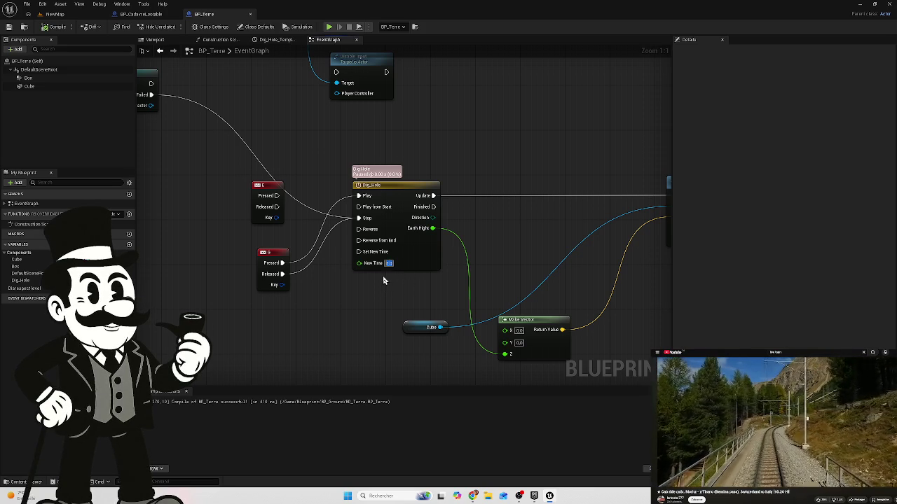
double_click(395, 195)
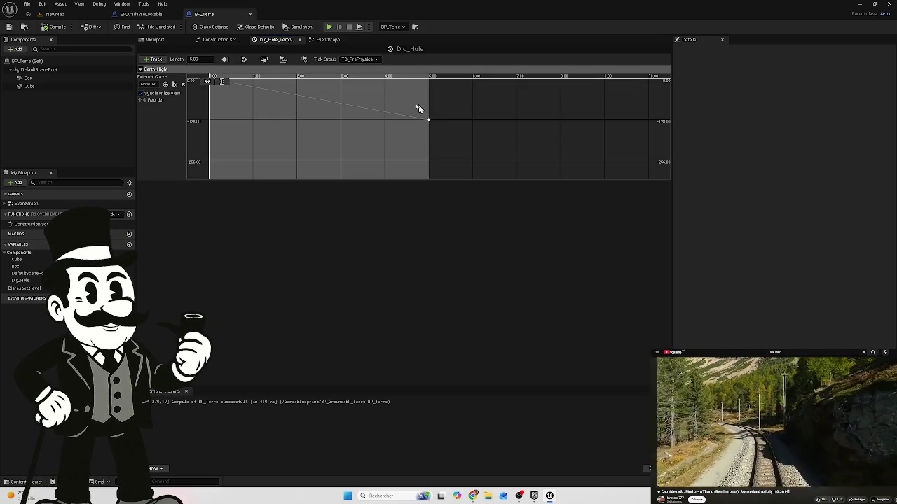
Step: Check the Earth Hight end key reads 5.0 s and -130.0, then view the Construction Script
left_click(428, 120)
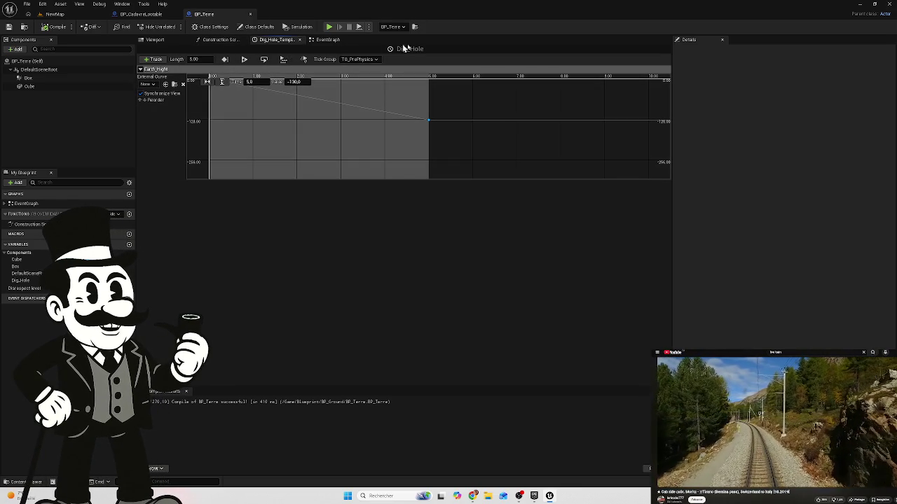
left_click(221, 40)
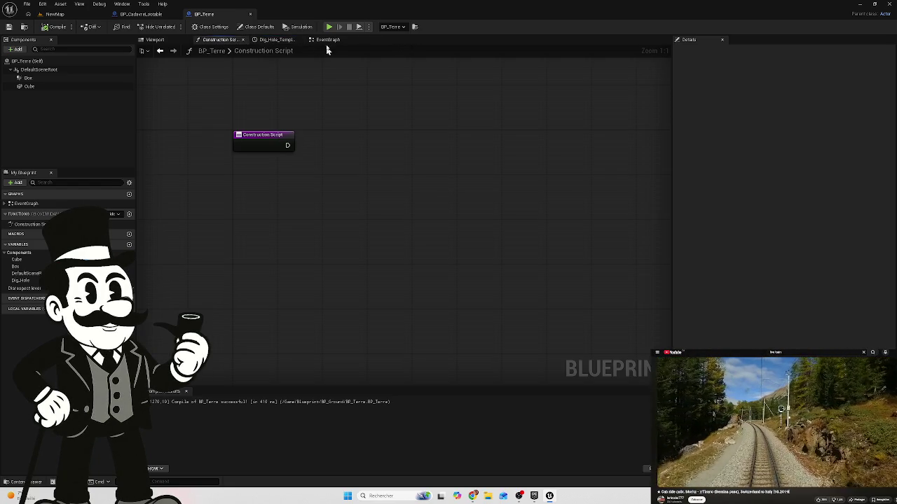
Step: Pan the EventGraph to the Dig_Hole node and reopen its timeline editor
left_click(326, 40)
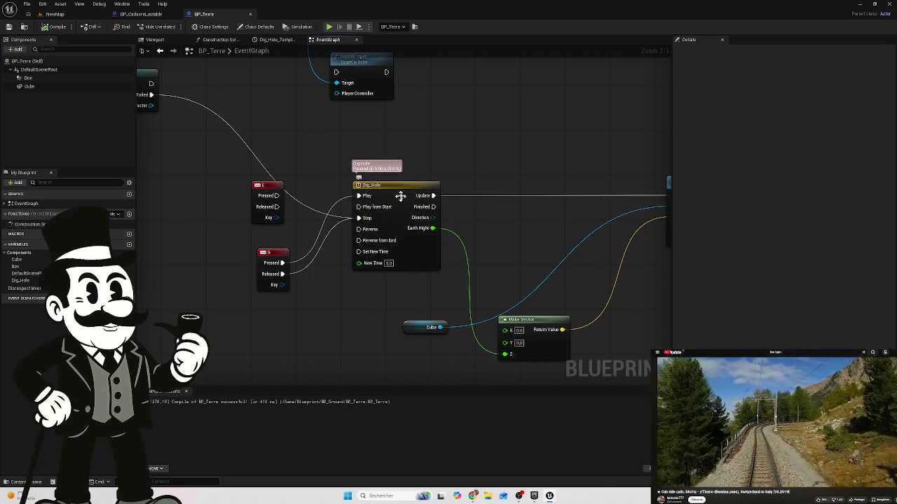
mouse_move(487, 169)
left_mouse_down()
mouse_move(262, 142)
mouse_move(416, 144)
left_mouse_up()
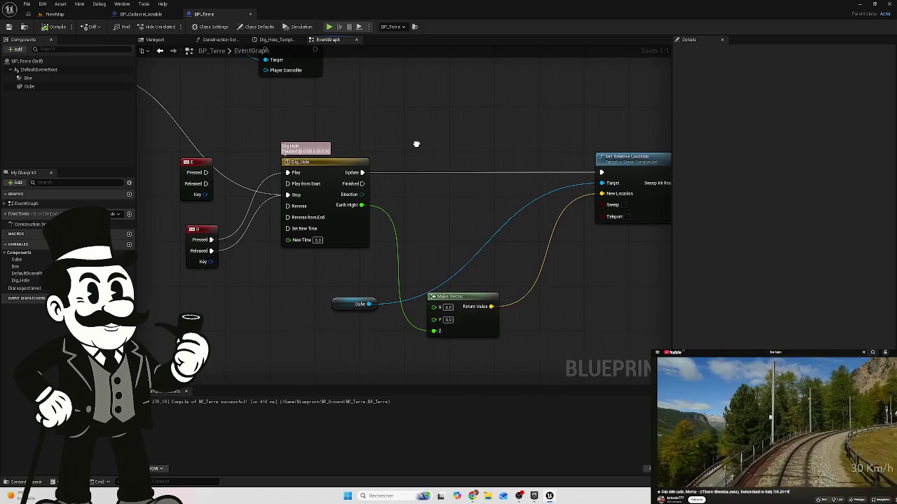
left_click(317, 240)
type("1")
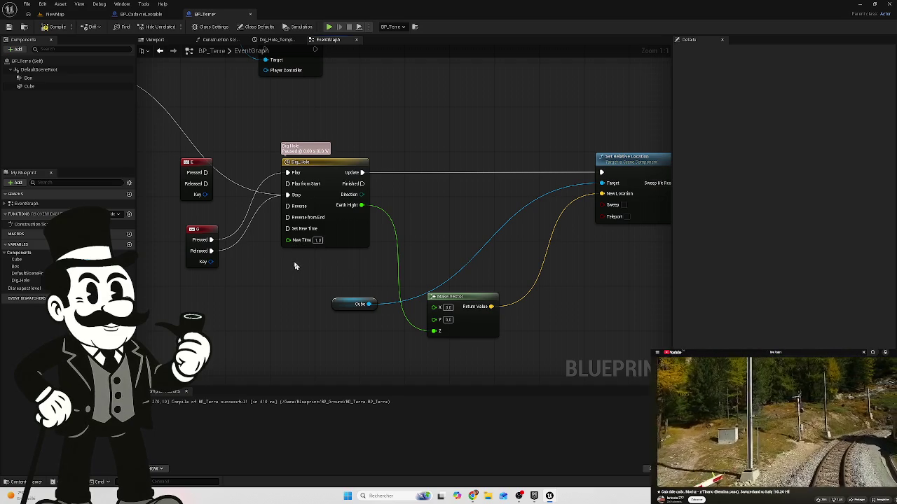
double_click(360, 232)
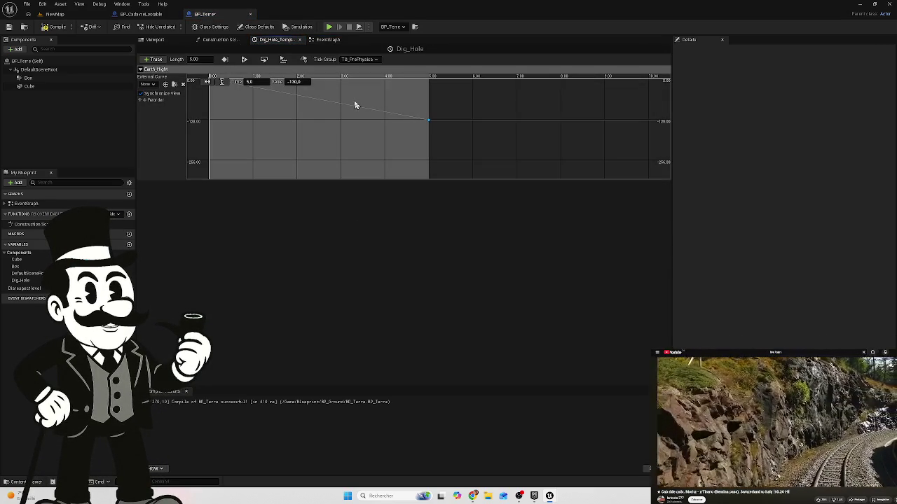
left_click(60, 14)
left_click(174, 27)
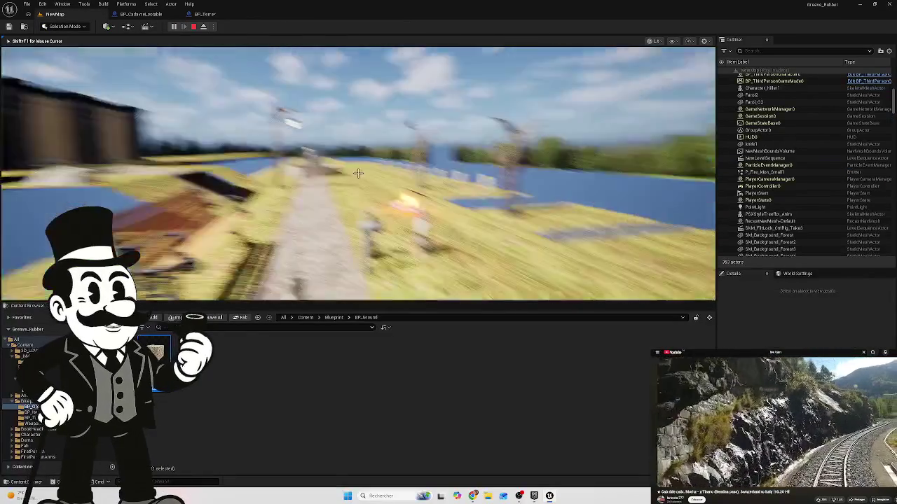
key("w")
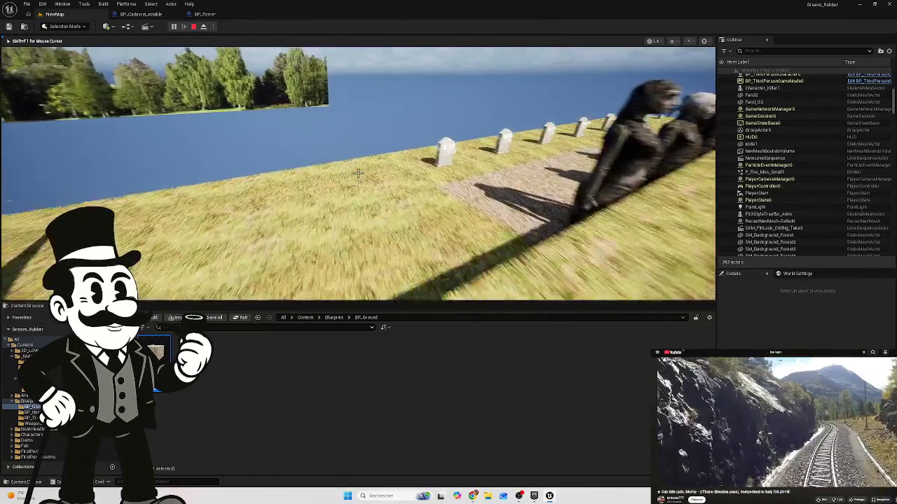
key("w")
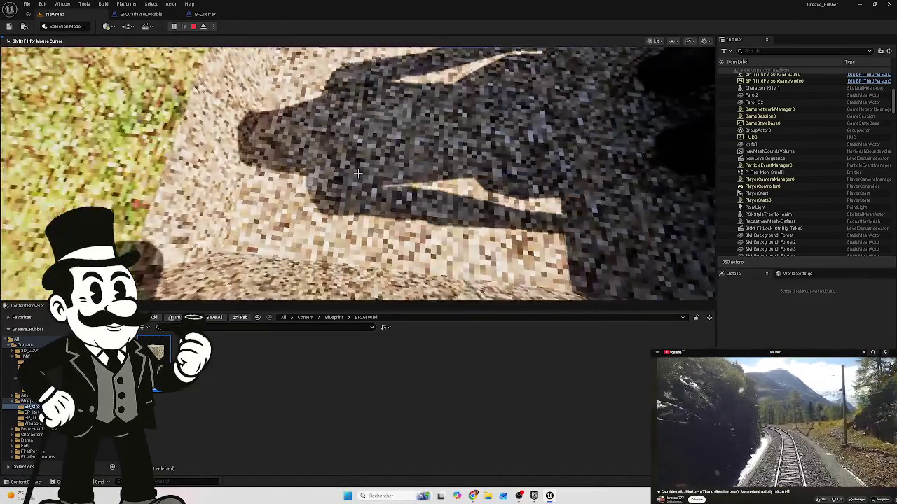
key("w")
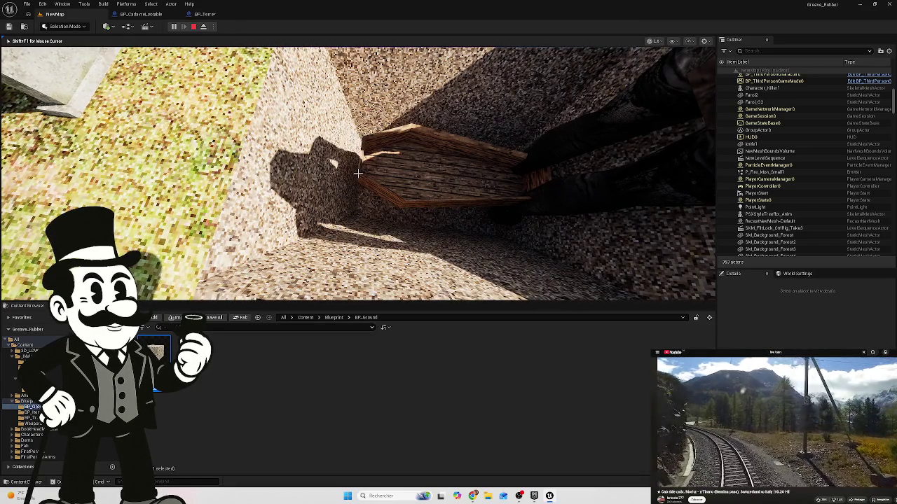
key("F8")
left_click(358, 173)
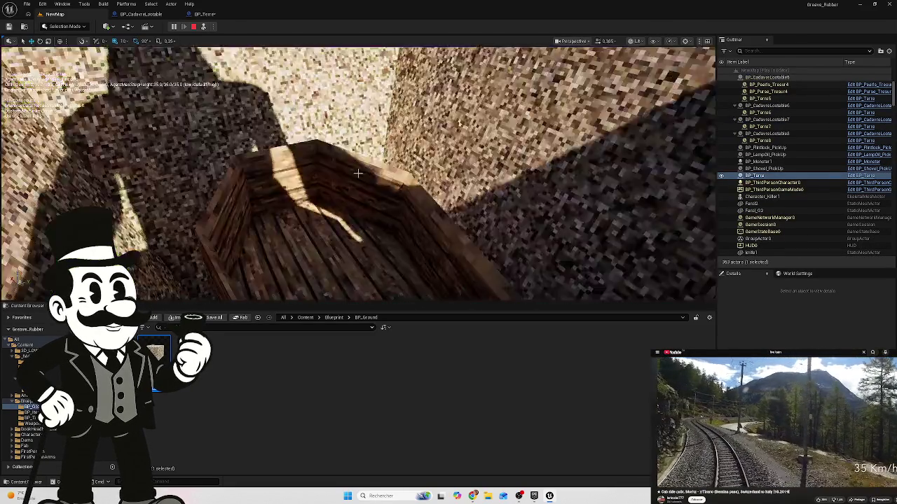
left_click_drag(358, 173, 358, 173)
left_click(194, 27)
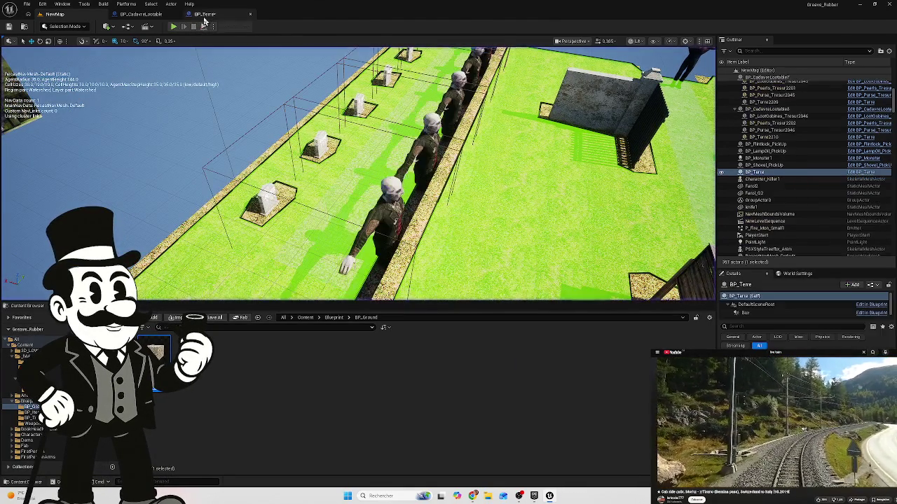
Step: Reopen BP_Terre, check the Dig_Hole curve's end key at 5.0 s / -130.0, then show its viewport
left_click(205, 14)
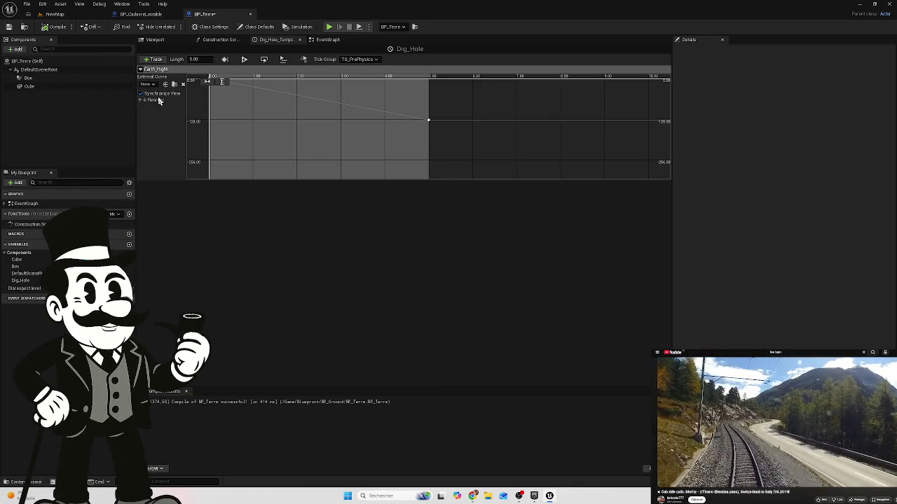
left_click(148, 85)
left_click(148, 85)
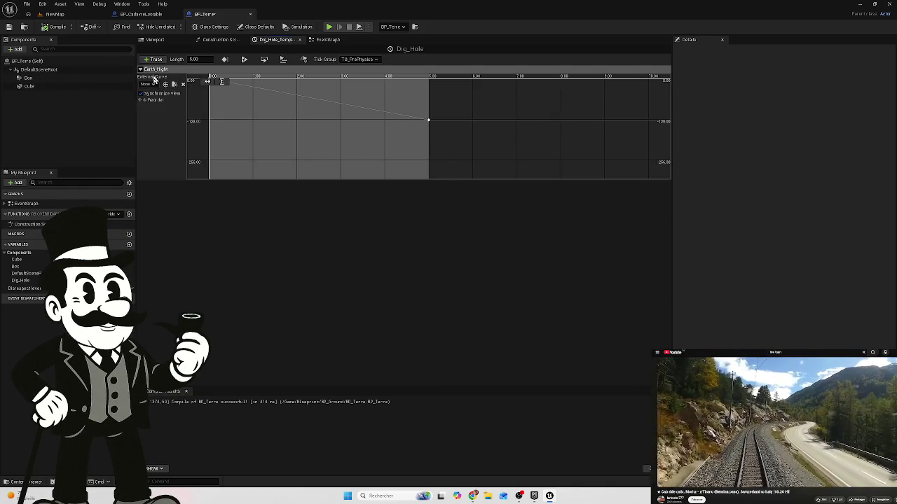
left_click(428, 121)
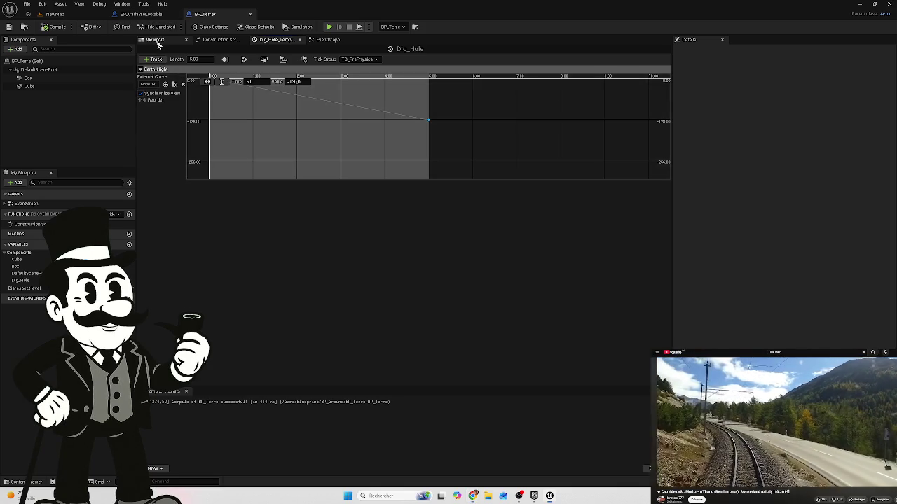
left_click(154, 40)
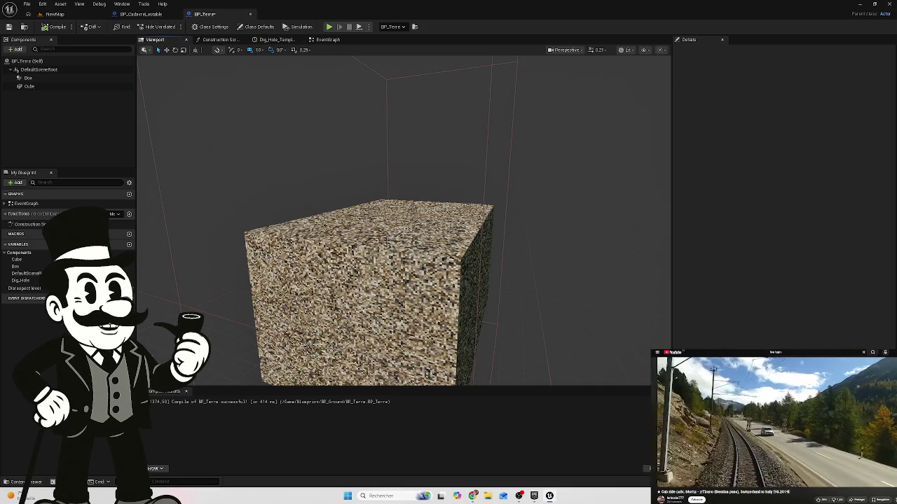
Step: In the EventGraph, enter 20.0 as the Dig_Hole node's New Time and compile BP_Terre
left_click(223, 39)
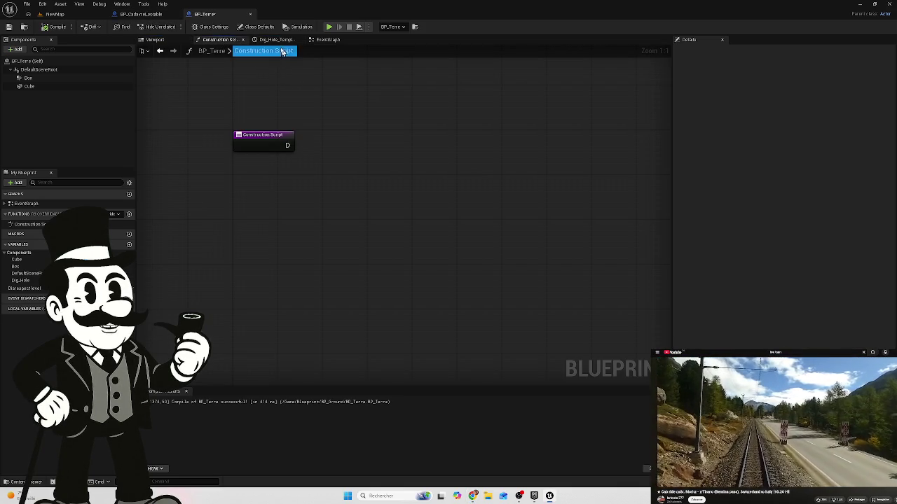
left_click(279, 40)
left_click(346, 41)
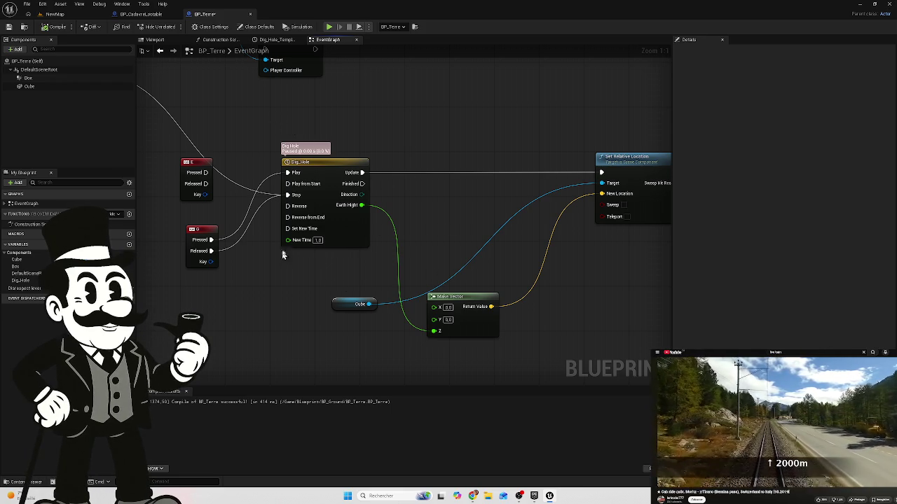
left_click(318, 240)
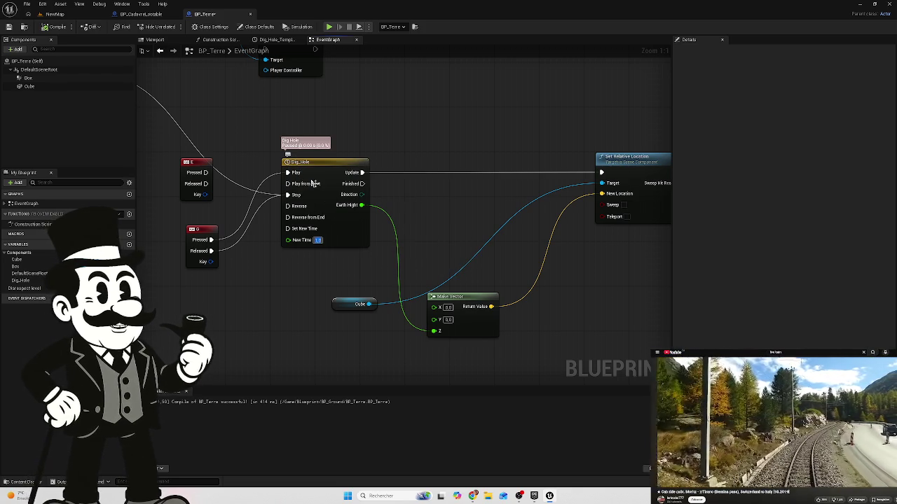
left_click(317, 241)
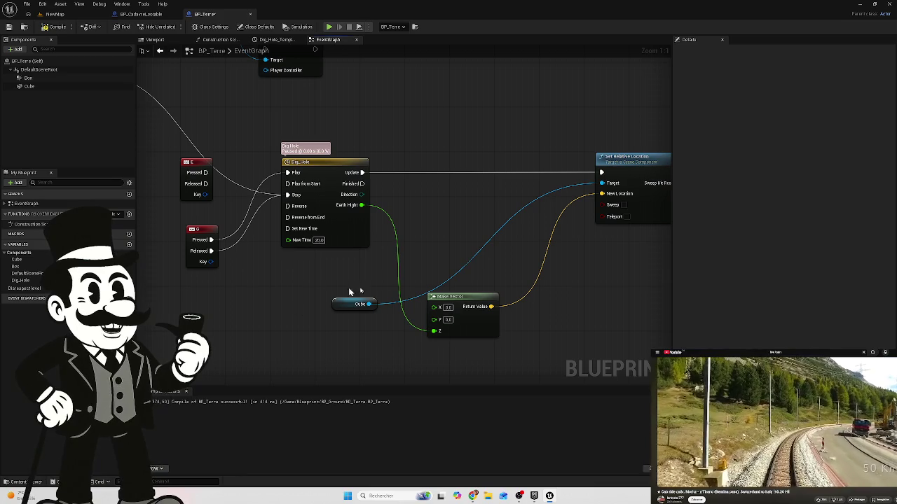
left_click(55, 27)
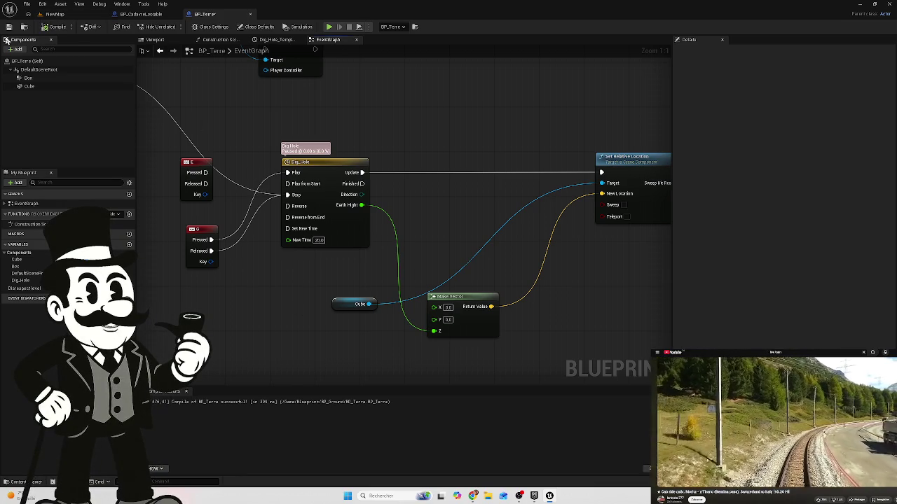
left_click(54, 14)
Step: Play the level to test the dig, then reopen BP_Terre's Dig_Hole timeline editor
left_click(174, 27)
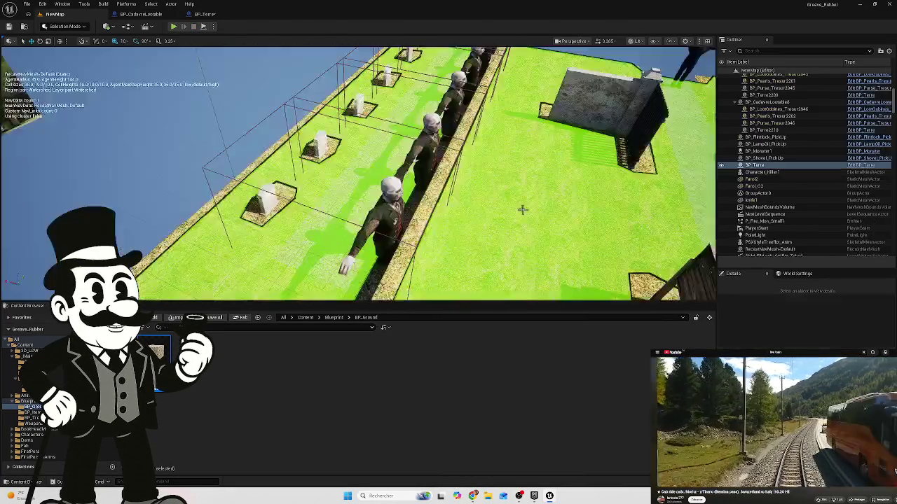
key("shift+F1")
left_click(202, 15)
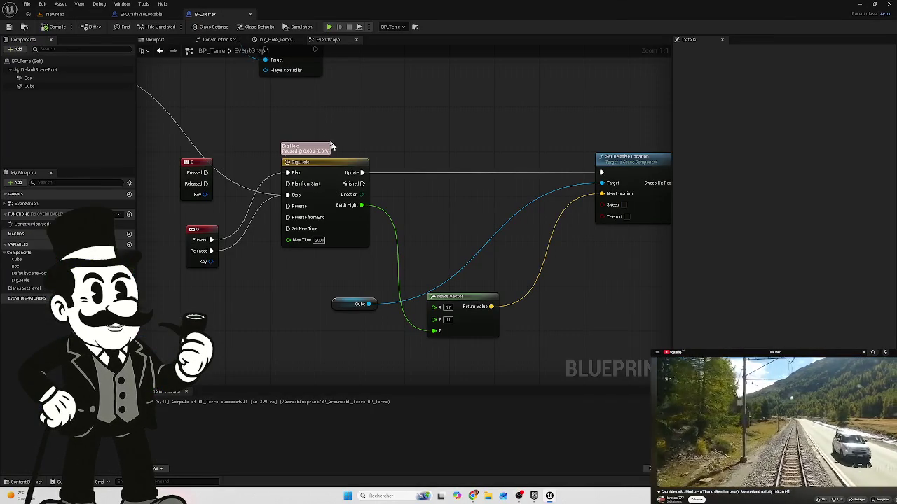
double_click(334, 239)
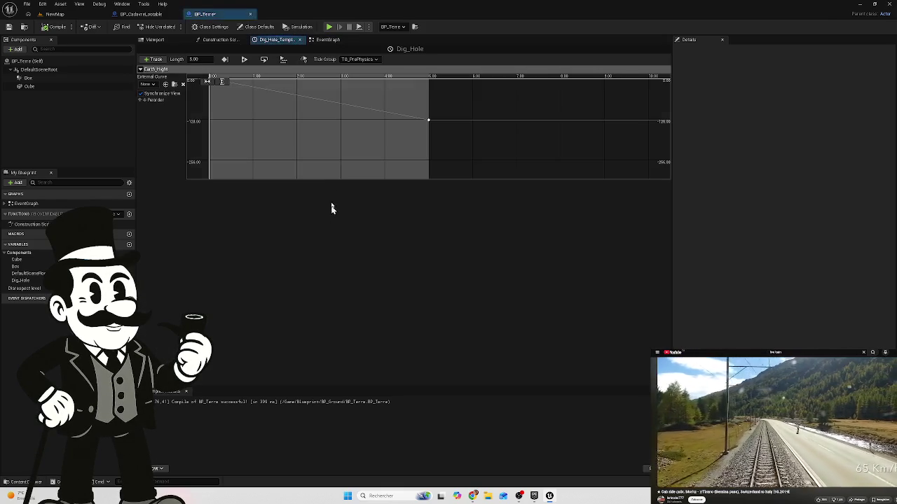
Step: Retime the Earth Hight curve's -130 end key to 1.0 s and go back to NewMap
left_click(428, 120)
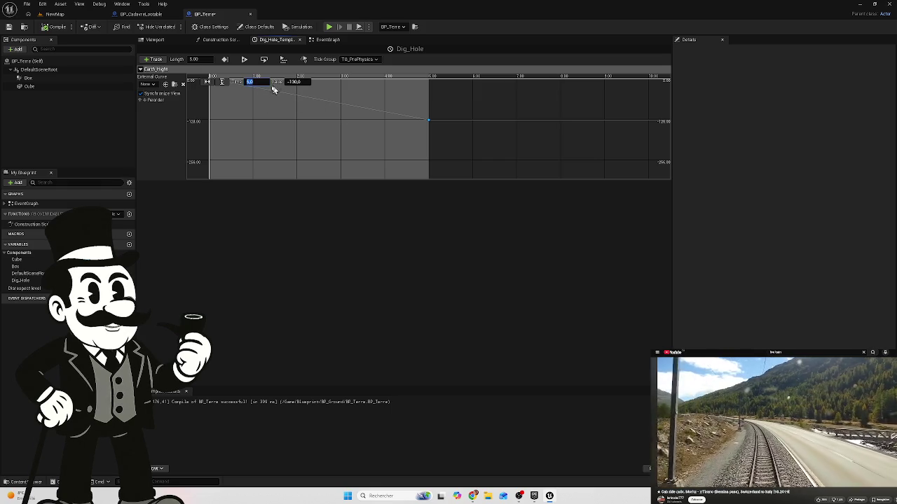
type("1")
key("Return")
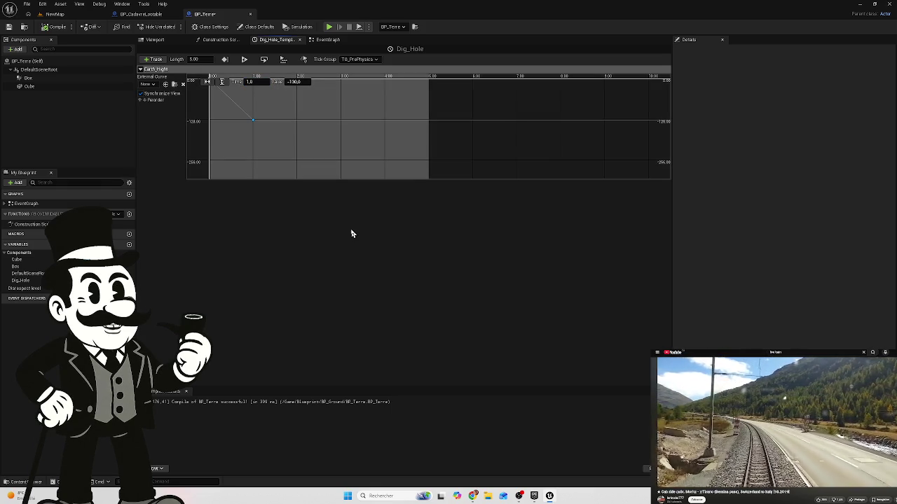
left_click(54, 14)
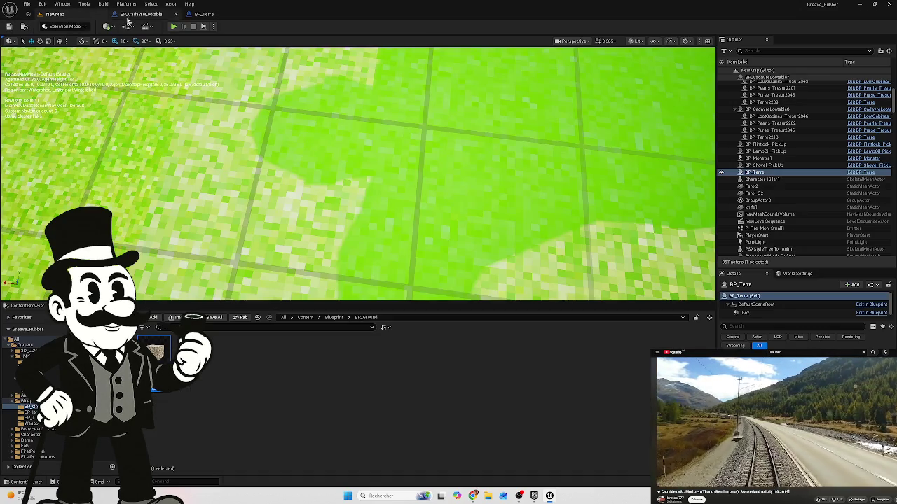
Step: Run a quick play test of the 1-second dig, stop it, and return to BP_Terre
left_click(174, 26)
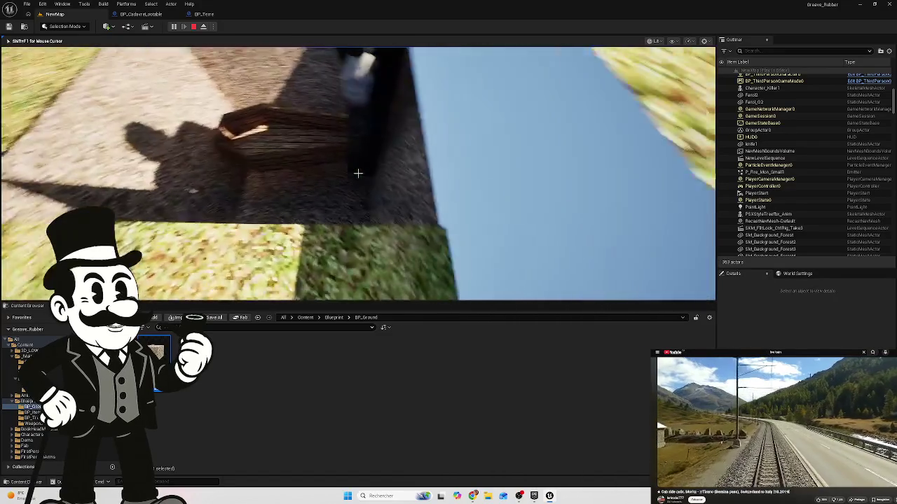
key("Escape")
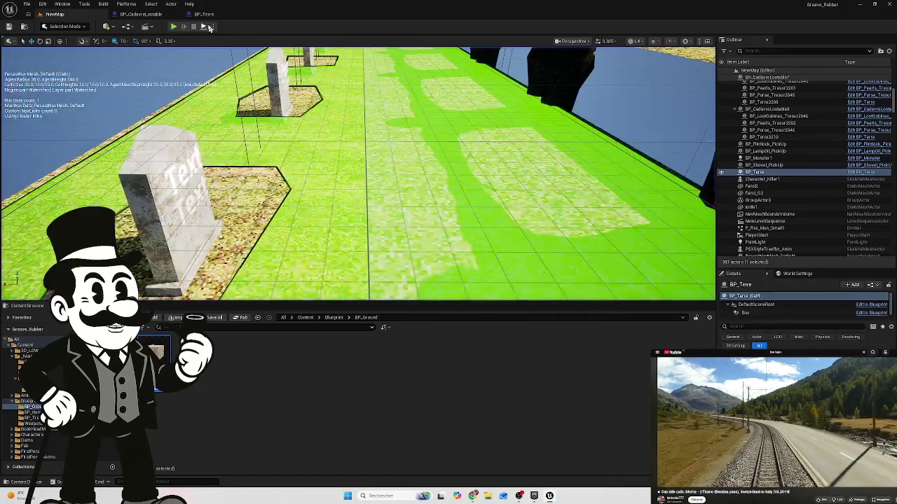
left_click(204, 14)
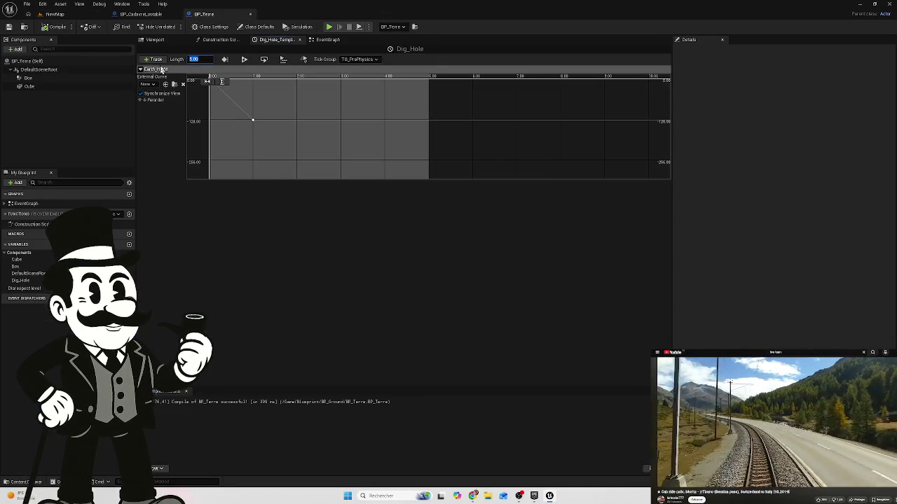
Step: Move the Earth Hight key to 10.0 s and set the Dig_Hole timeline length to 10.00
left_click(254, 136)
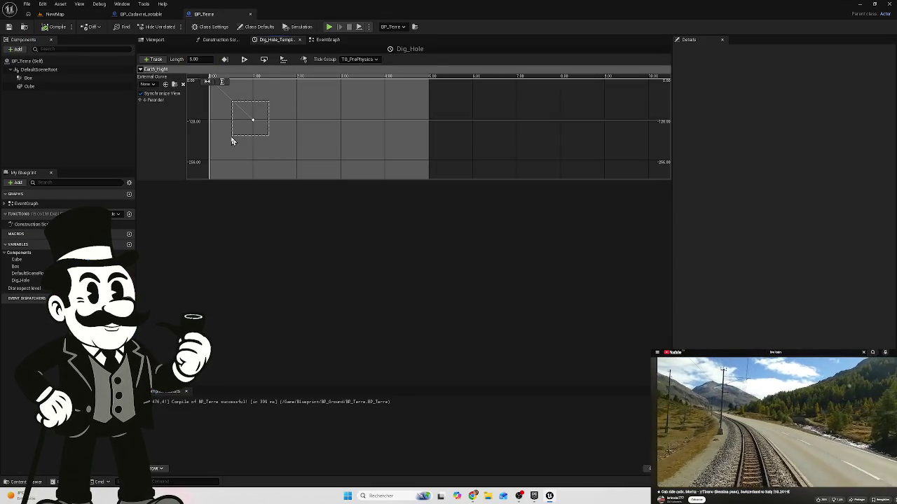
left_click(253, 121)
left_click_drag(254, 82, 308, 82)
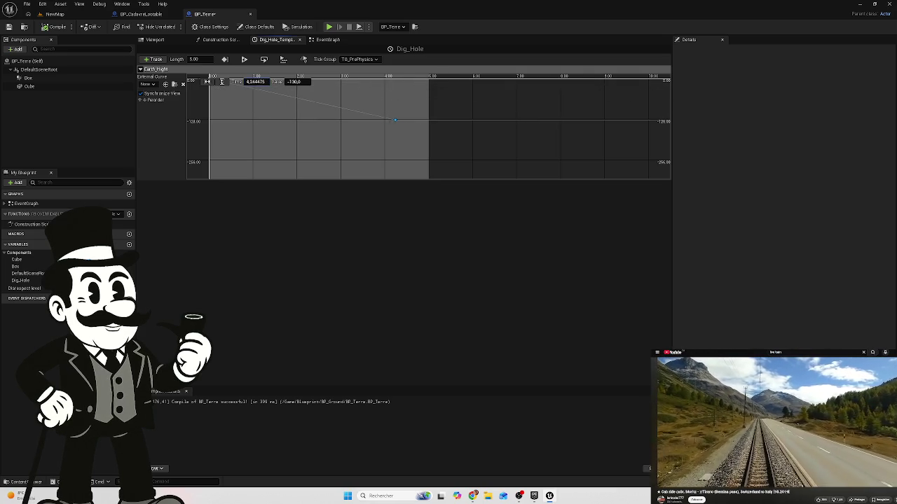
left_click(254, 82)
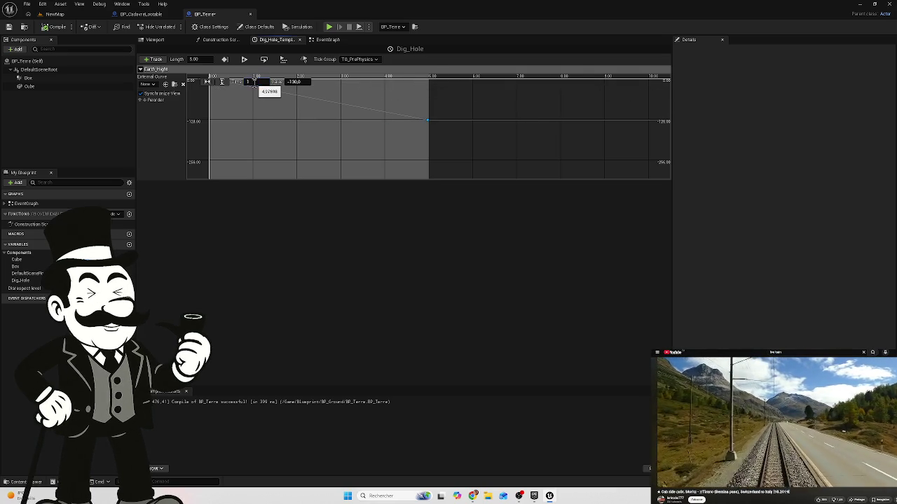
type("0")
key("Return")
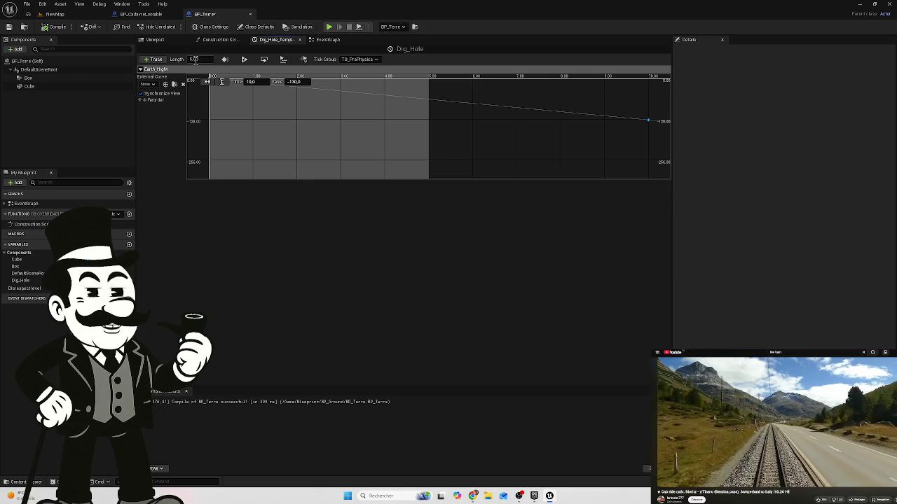
type("10")
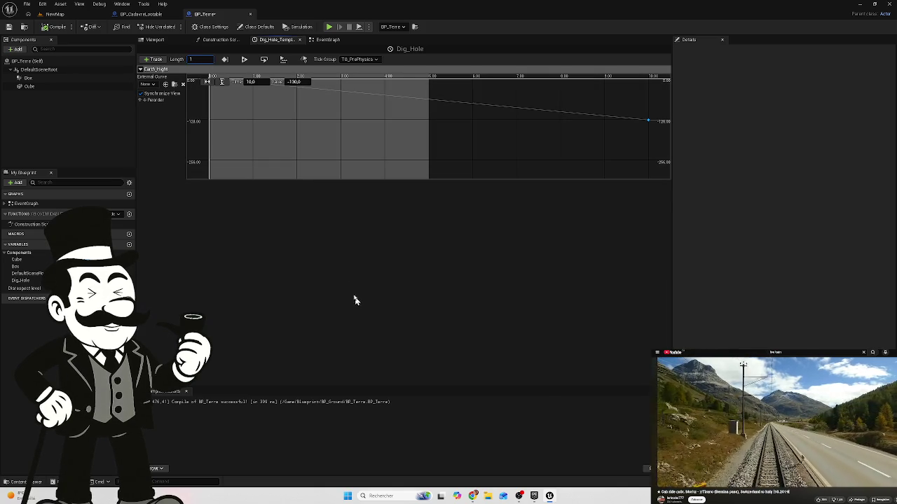
key("Return")
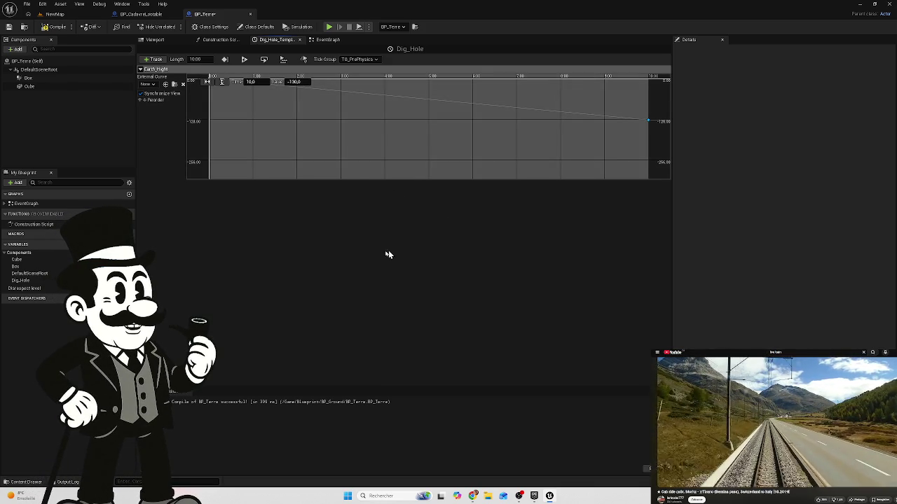
Step: Play NewMap with Alt+P, walk the character to the open grave to view the coffin, then stop
left_click(53, 14)
key("alt+p")
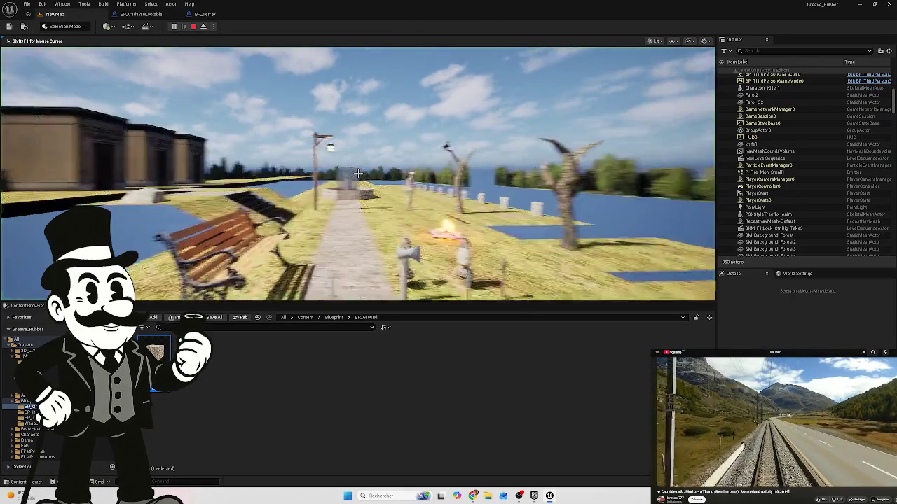
key("w")
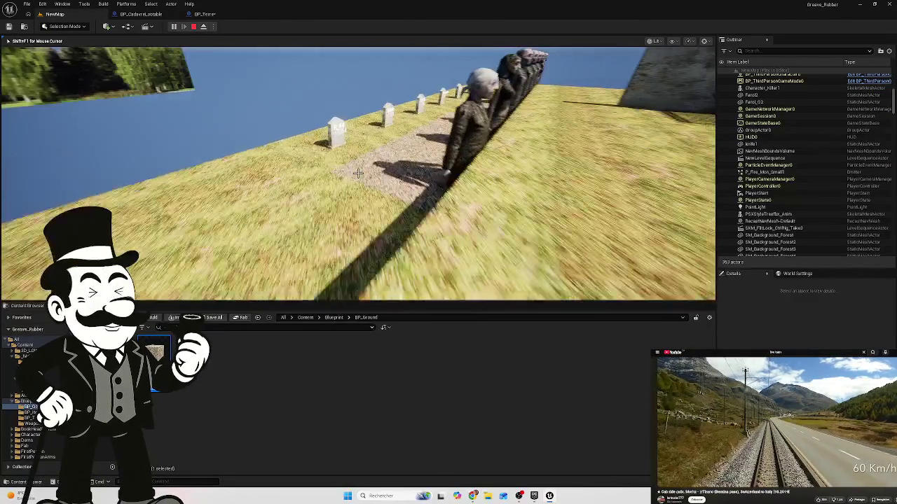
key("w")
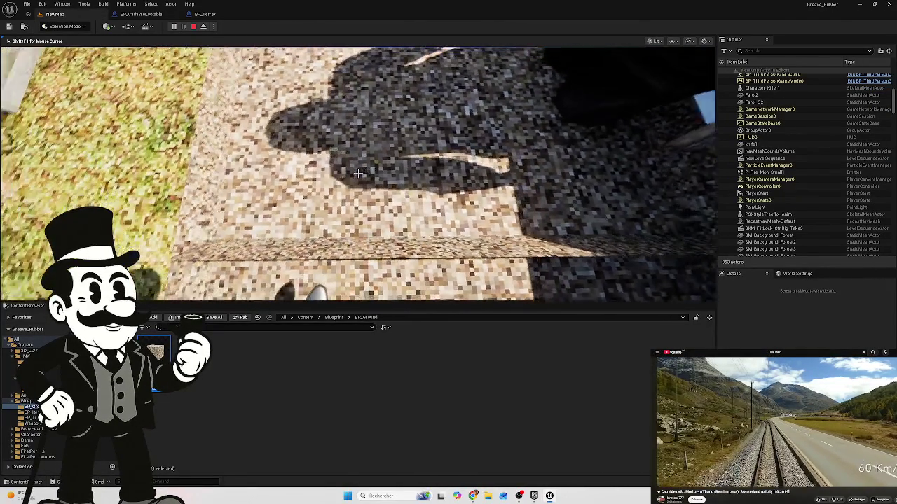
key("w")
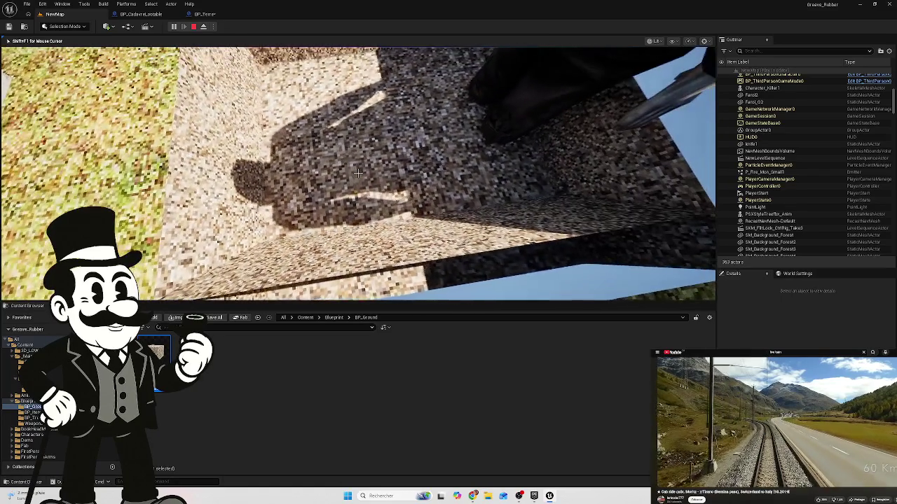
key("w")
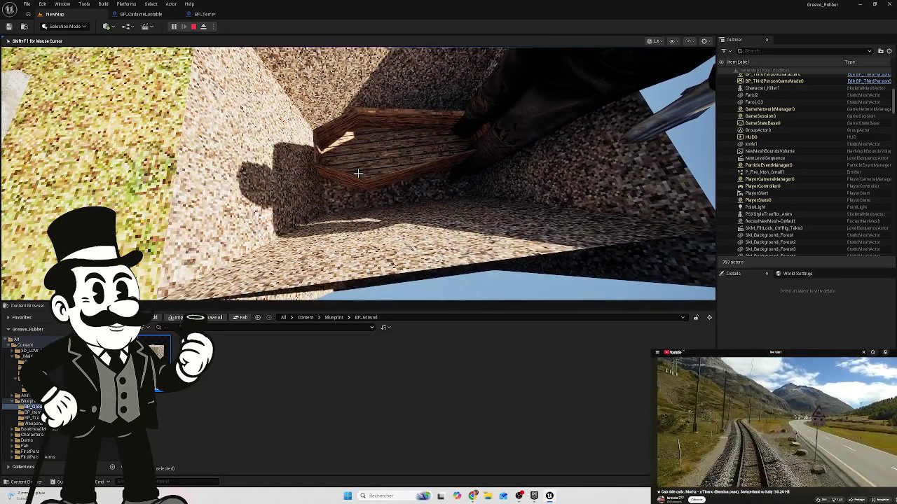
key("w")
key("w")
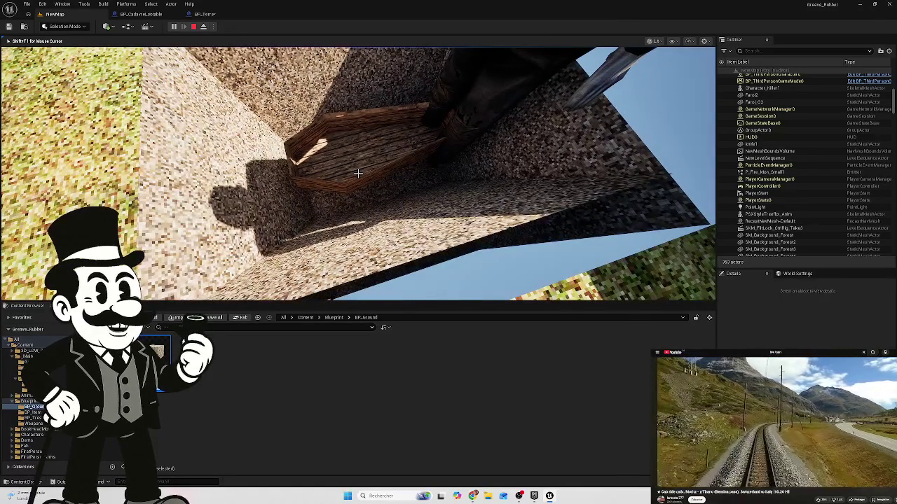
key("w")
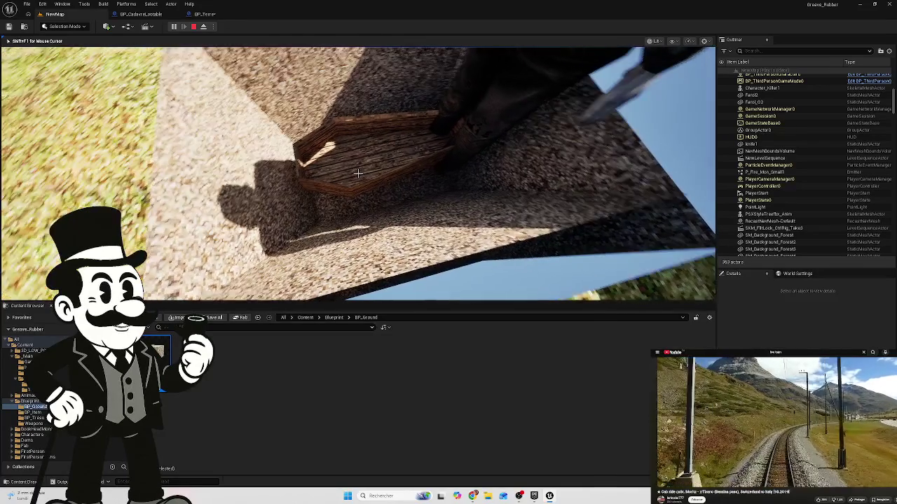
key("w")
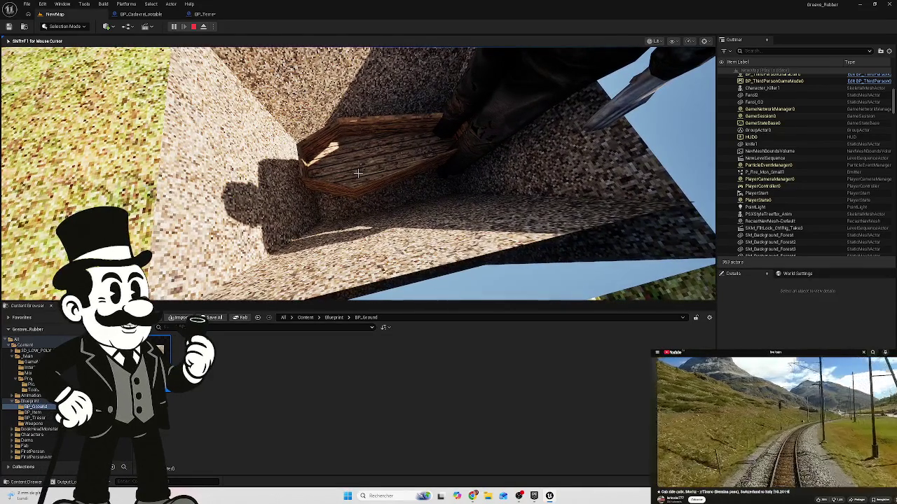
key("Escape")
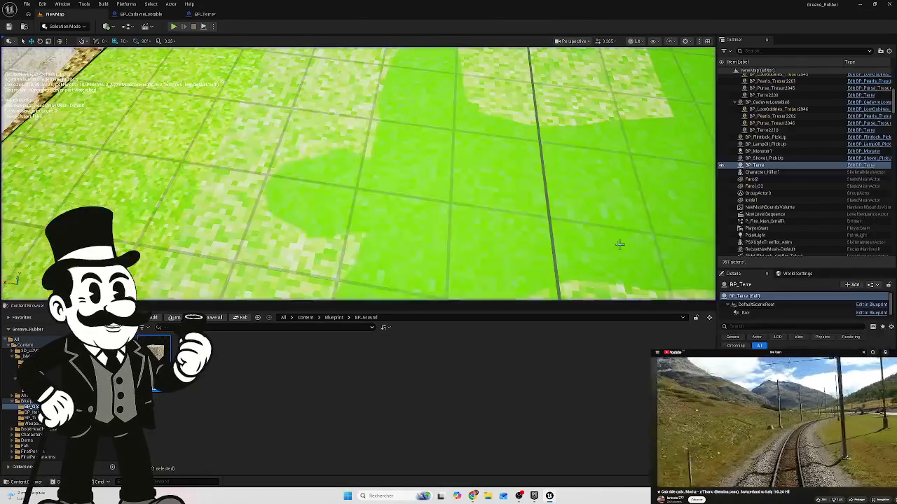
Step: Look over BP_CadavreLootable's class defaults and its grave stone names comment group
left_click(154, 15)
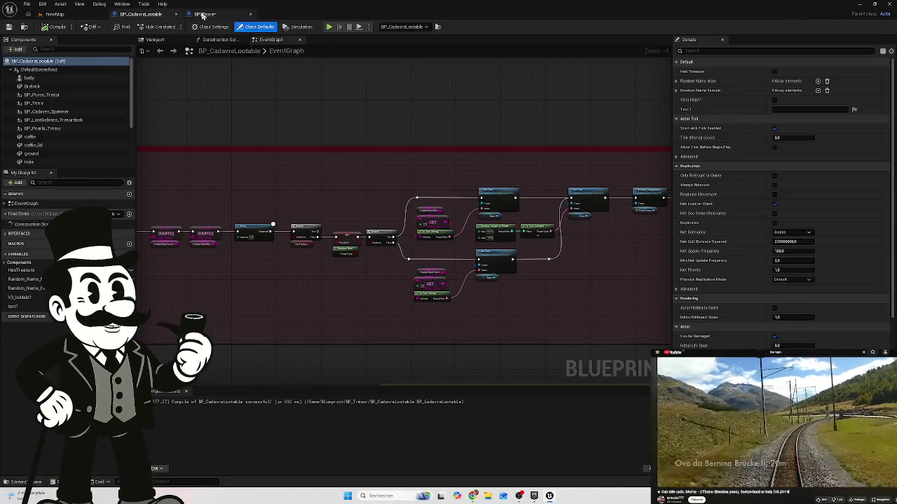
left_click(203, 14)
left_click(140, 14)
left_click_drag(349, 153, 351, 153)
scroll(351, 153, "down", 3)
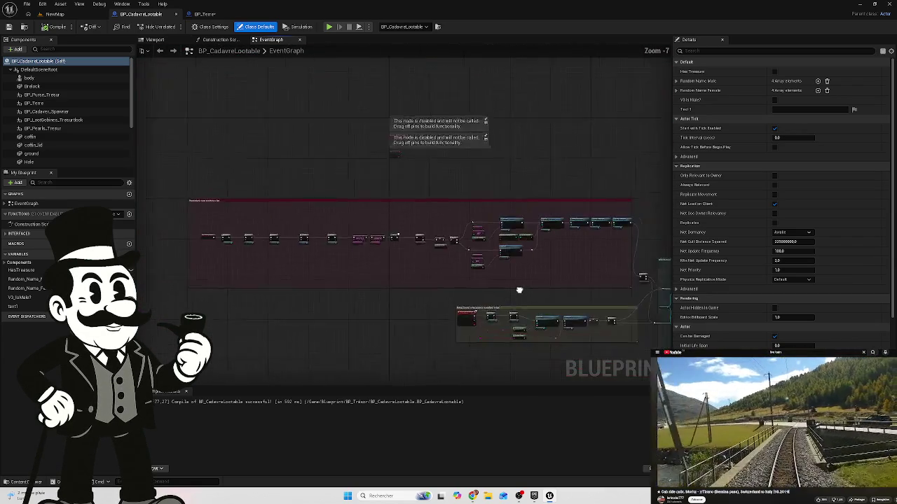
Step: In BP_Terre's event graph, change the Dig_Hole node's New Time to 0.0
left_click(205, 14)
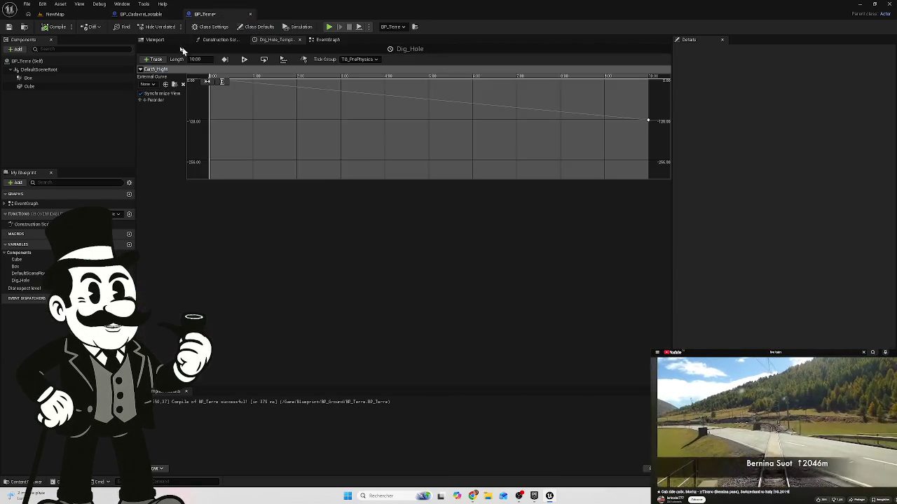
left_click(175, 41)
left_click(217, 41)
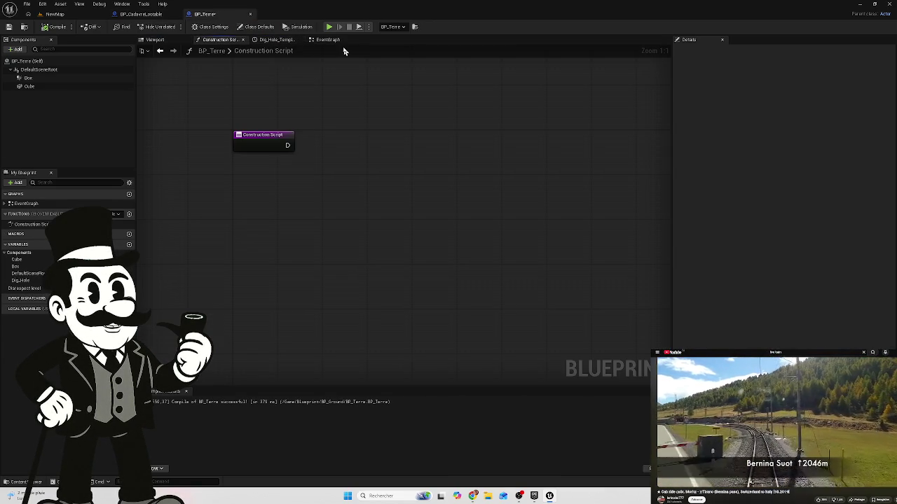
left_click(328, 40)
left_click_drag(546, 381, 567, 332)
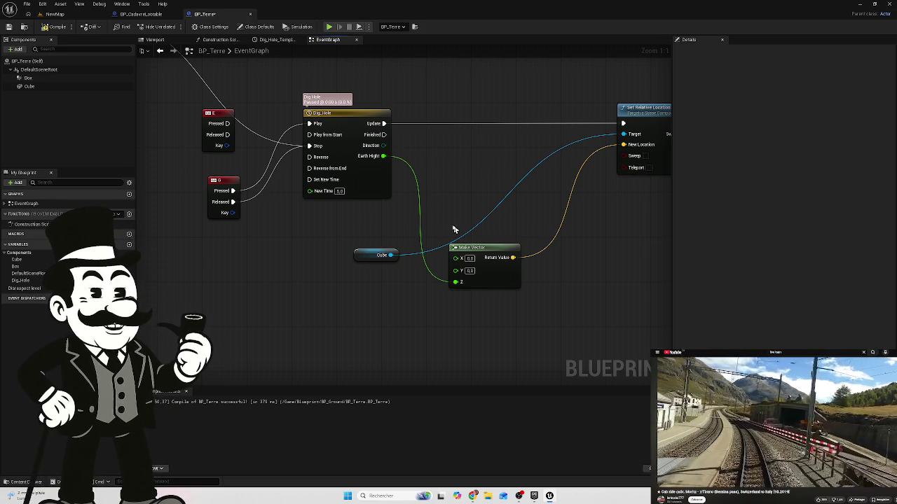
left_click(339, 191)
type("0")
key("Return")
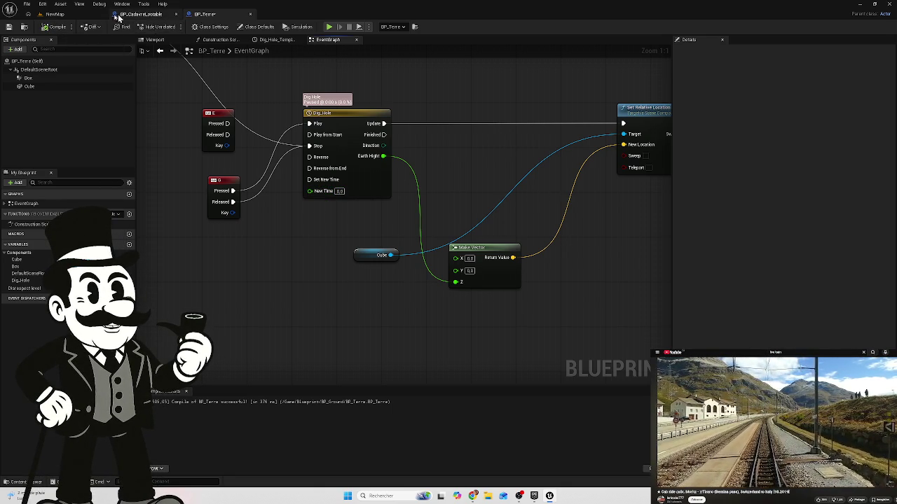
Step: Save BP_Terre through Save Selected from the NewMap level
left_click(87, 15)
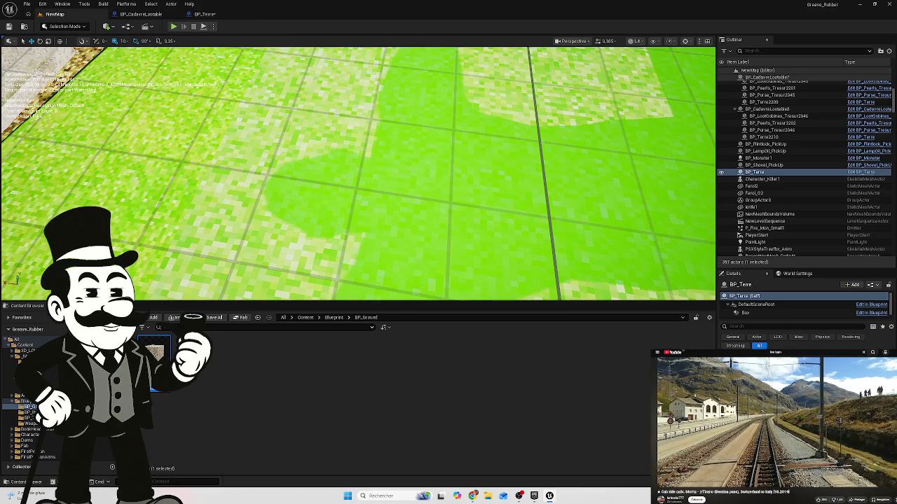
key("ctrl+shift+s")
left_click(503, 326)
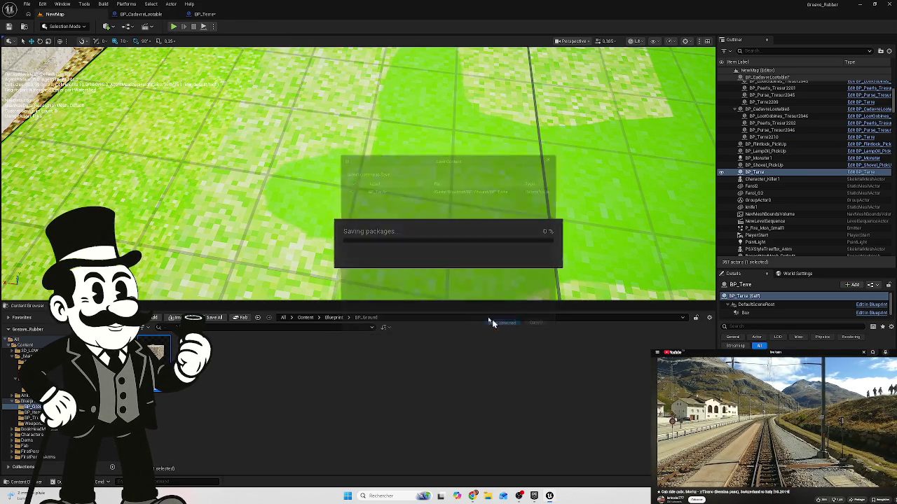
Step: Play-test the level with Alt+P, stop it, and return to BP_Terre's event graph
key("alt+p")
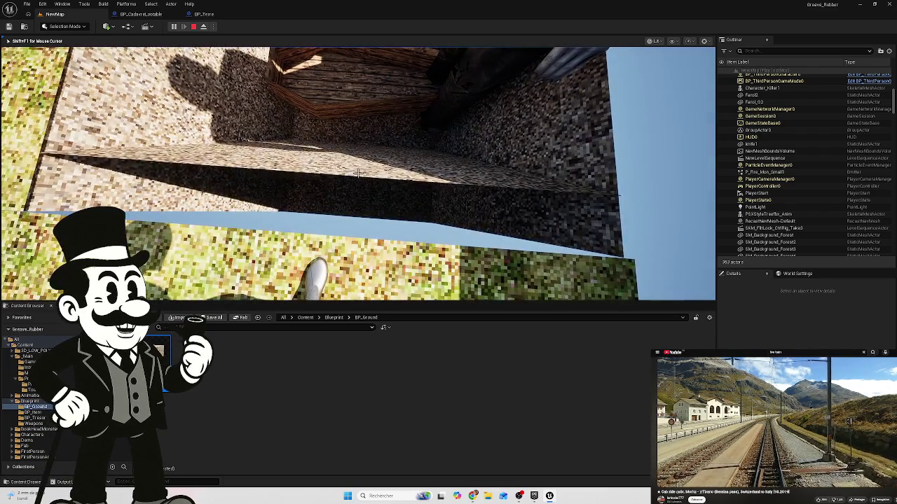
key("Escape")
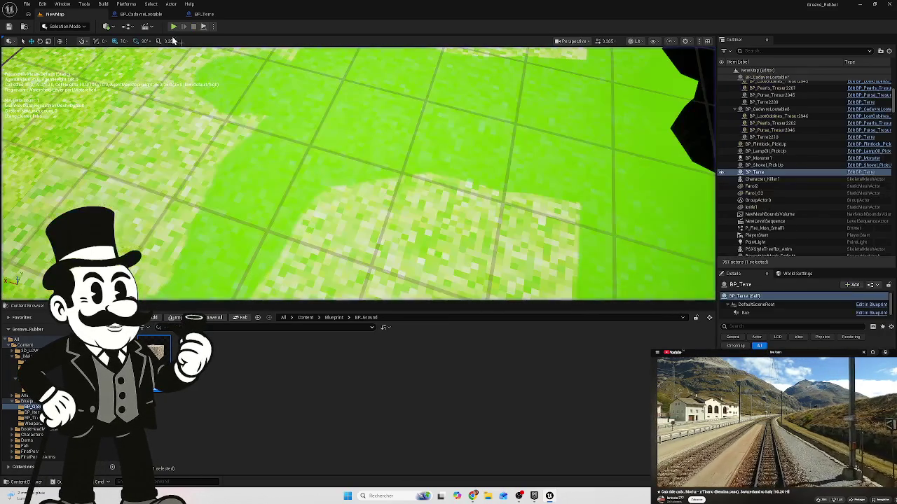
left_click(205, 15)
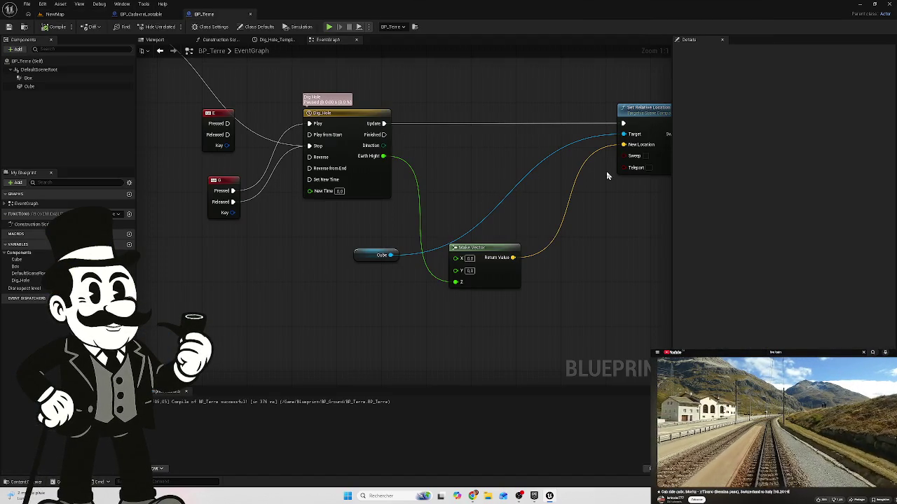
Step: Move the Cube getter beside Set Relative Location and reframe the Dig_Hole and Make Vector nodes
mouse_move(321, 171)
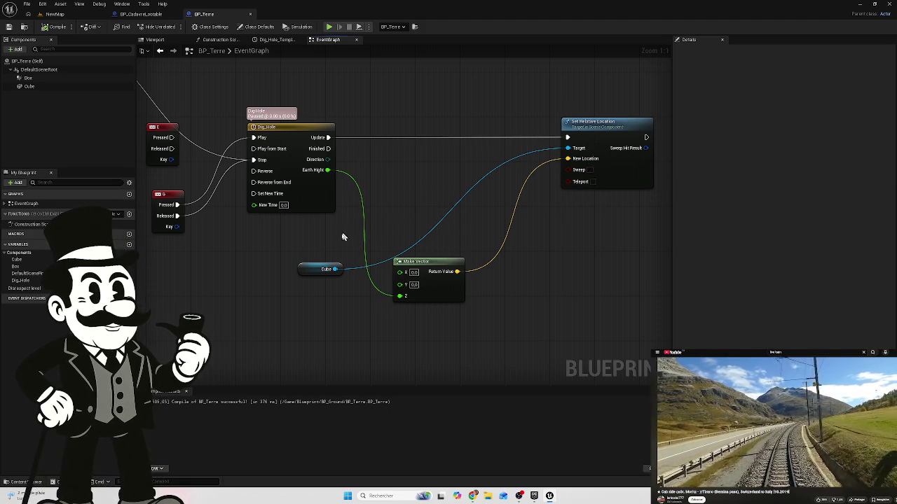
left_click(320, 269)
right_click(324, 279)
left_click(313, 293)
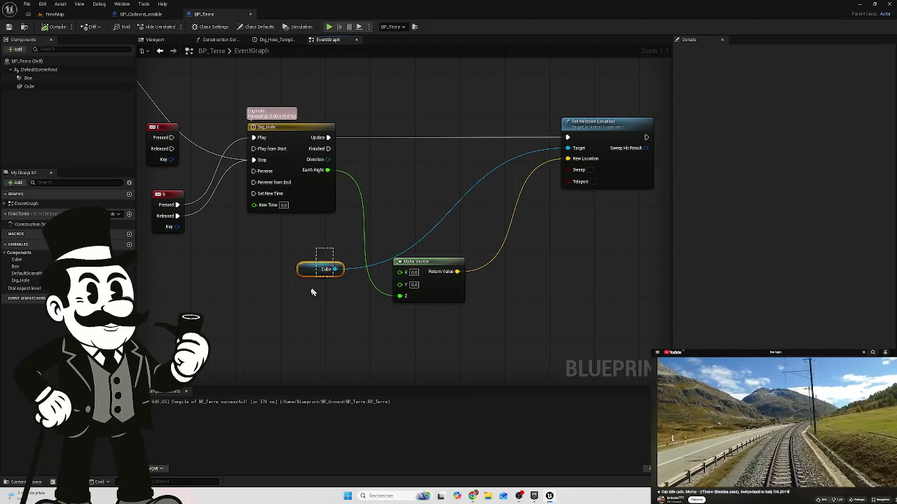
mouse_move(312, 271)
left_mouse_down()
mouse_move(577, 177)
mouse_move(583, 196)
mouse_move(570, 199)
left_mouse_up()
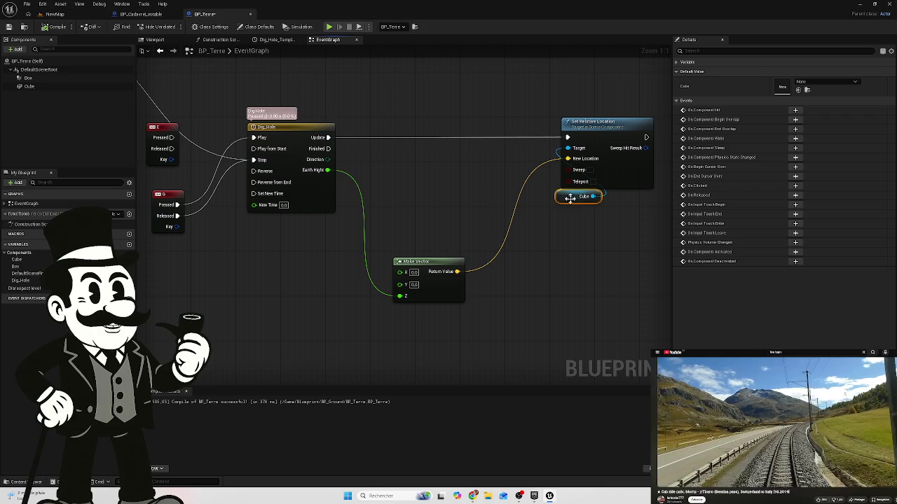
scroll(444, 166, "down", 7)
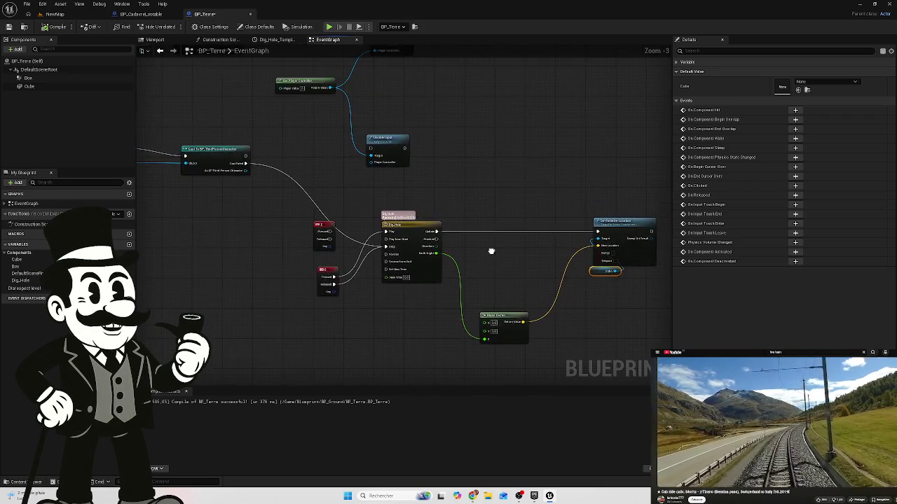
scroll(491, 266, "up", 4)
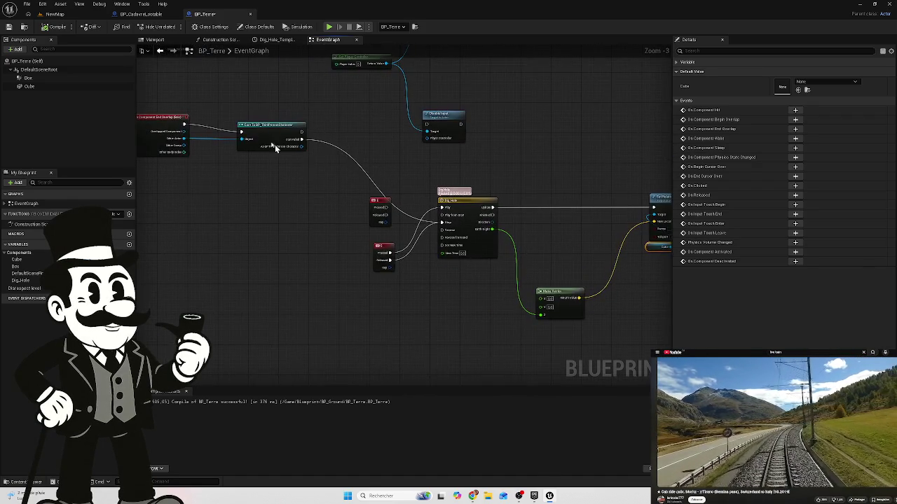
scroll(322, 186, "up", 3)
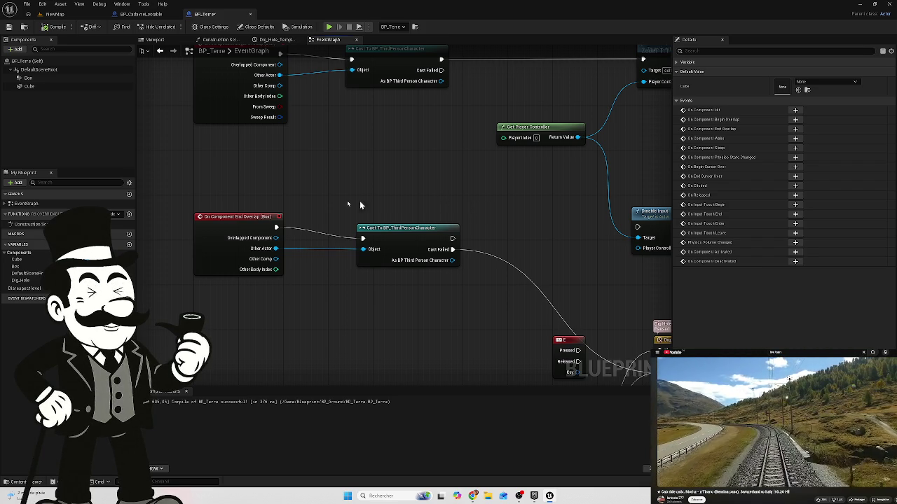
mouse_move(488, 201)
left_mouse_down()
mouse_move(411, 166)
mouse_move(274, 136)
left_mouse_up()
Step: Change Dig_Hole's New Time from 0.0 to 1.0, then open the Dig_Hole timeline editor
left_click_drag(491, 200, 432, 162)
scroll(265, 237, "up", 1)
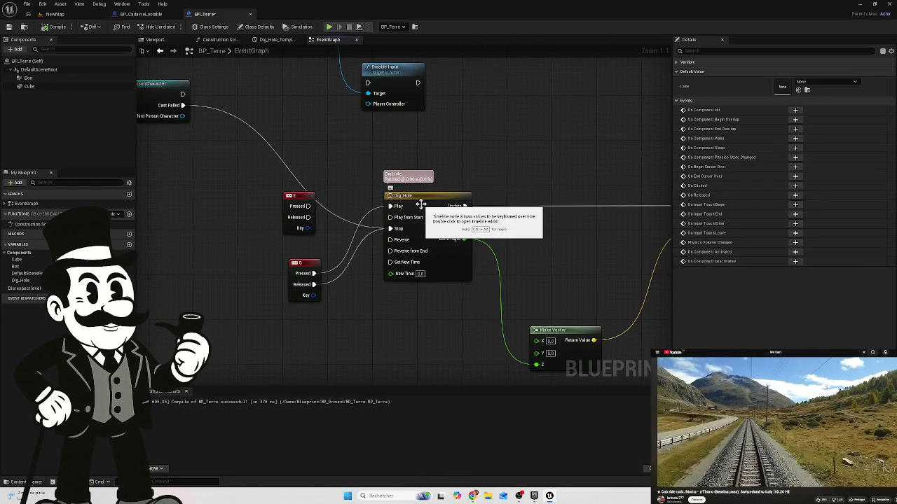
left_click(420, 274)
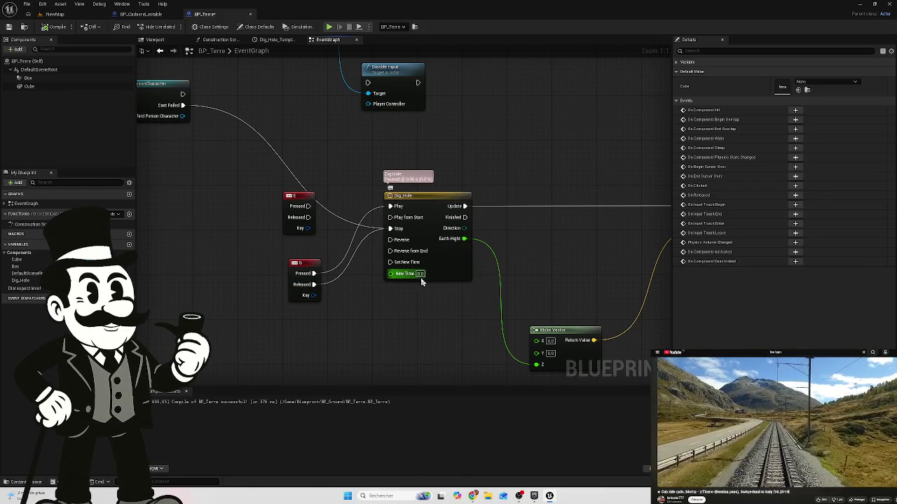
type("1")
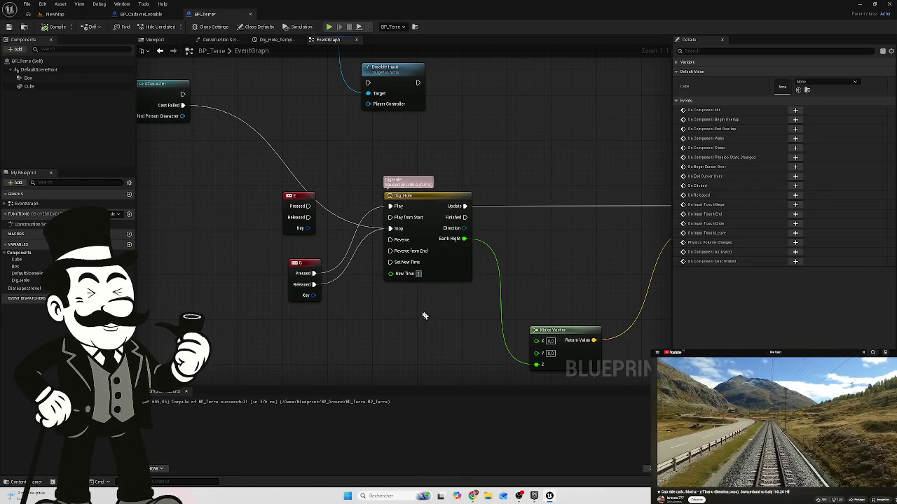
key("Return")
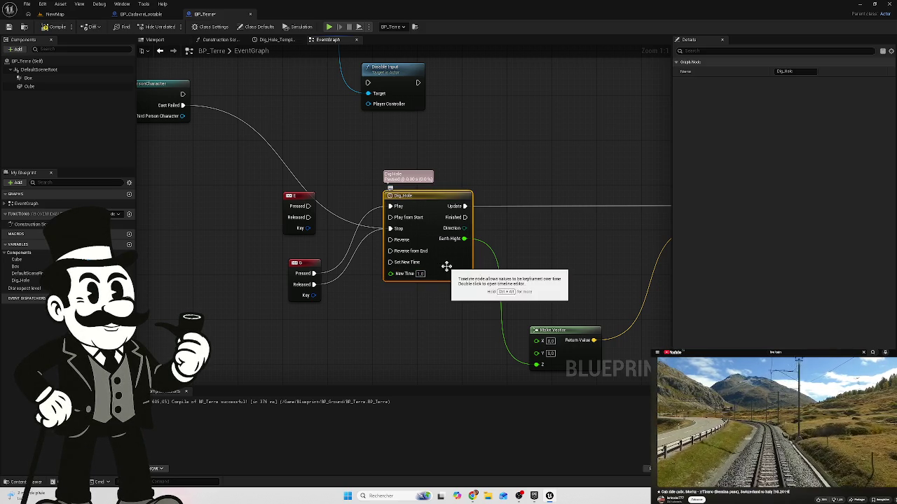
double_click(446, 268)
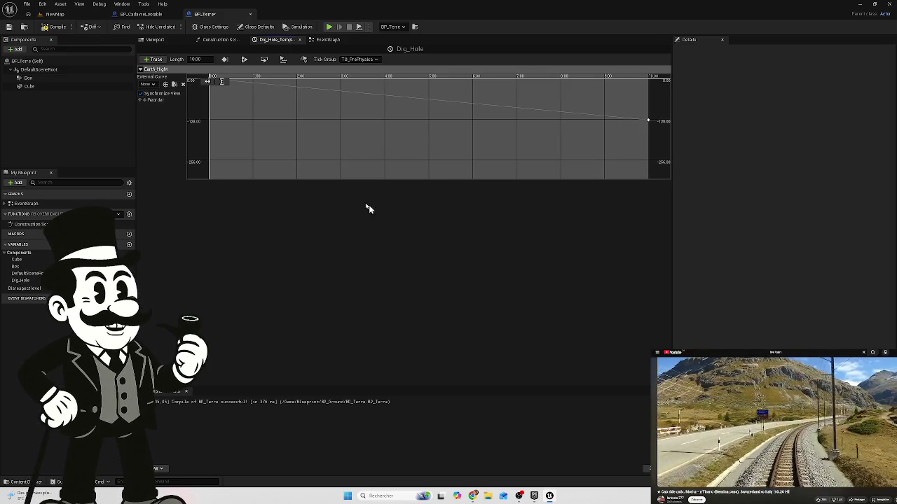
Step: Recompile BP_Terre and return to its event graph
left_click(51, 31)
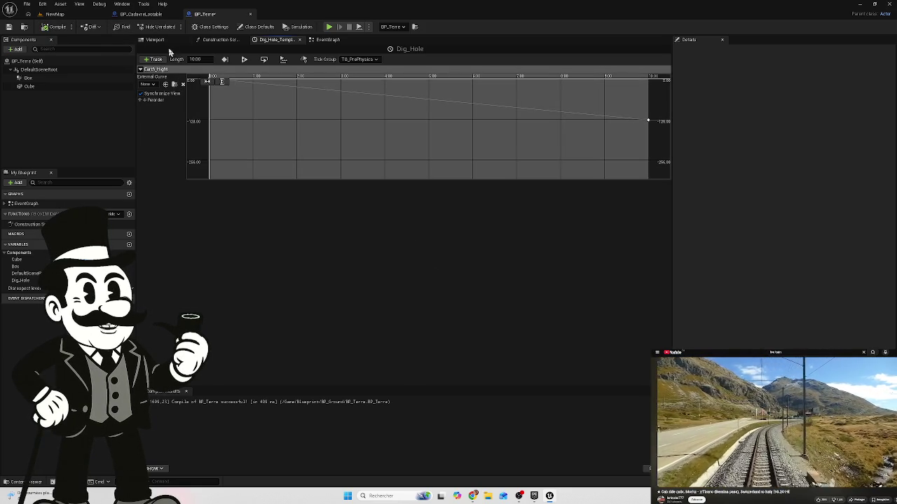
left_click(209, 40)
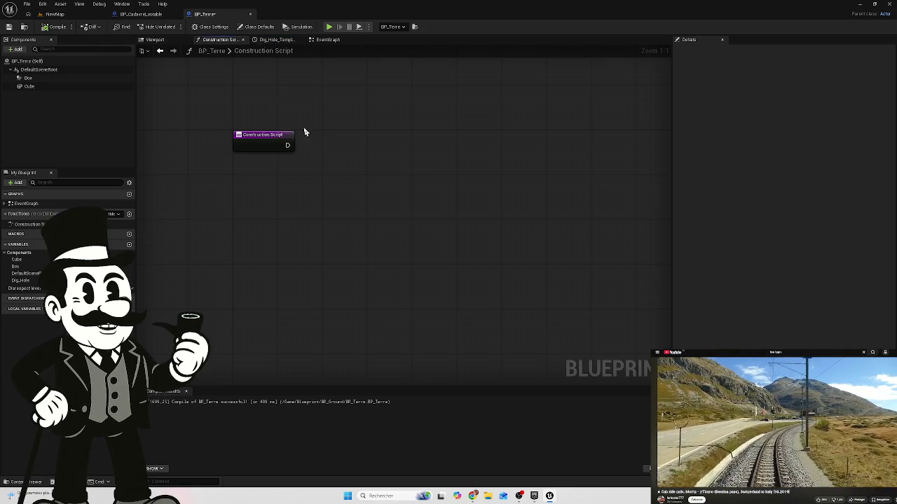
left_click(336, 42)
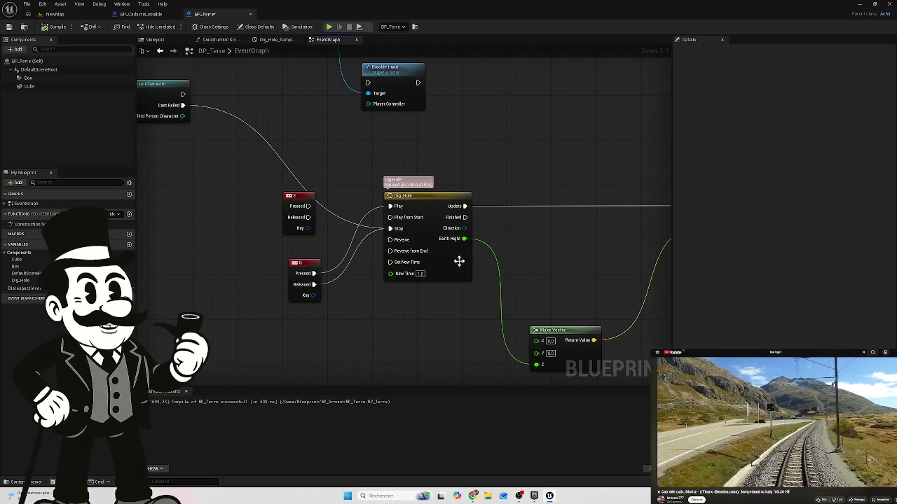
Step: Move the Make Vector node up between Dig_Hole and Set Relative Location
left_click_drag(502, 164, 381, 146)
left_click(454, 339)
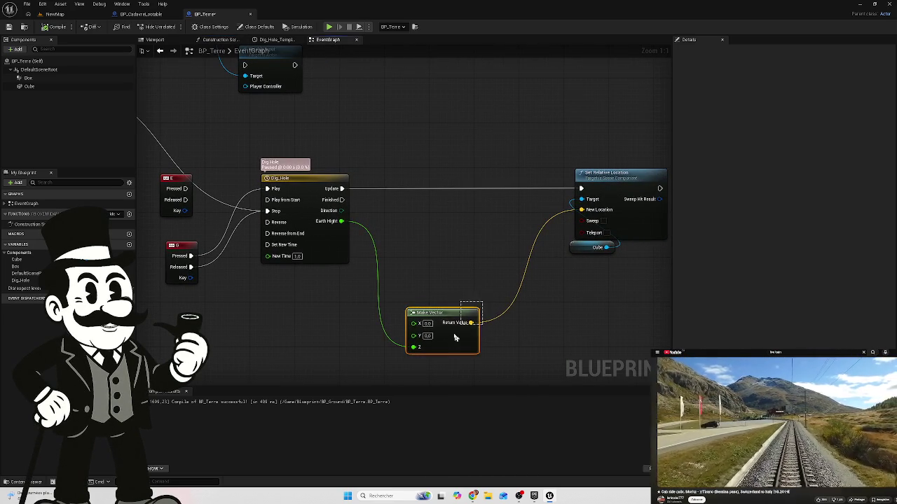
mouse_move(445, 318)
left_mouse_down()
mouse_move(456, 206)
mouse_move(450, 210)
left_mouse_up()
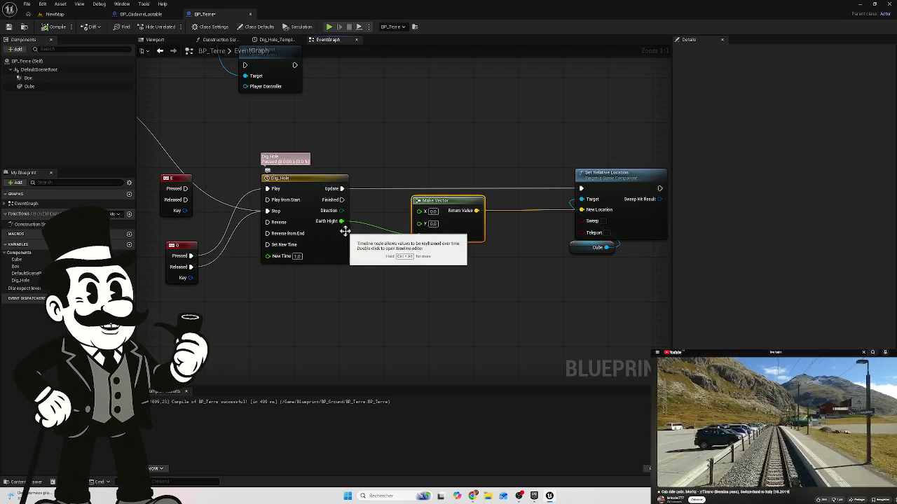
left_click(56, 15)
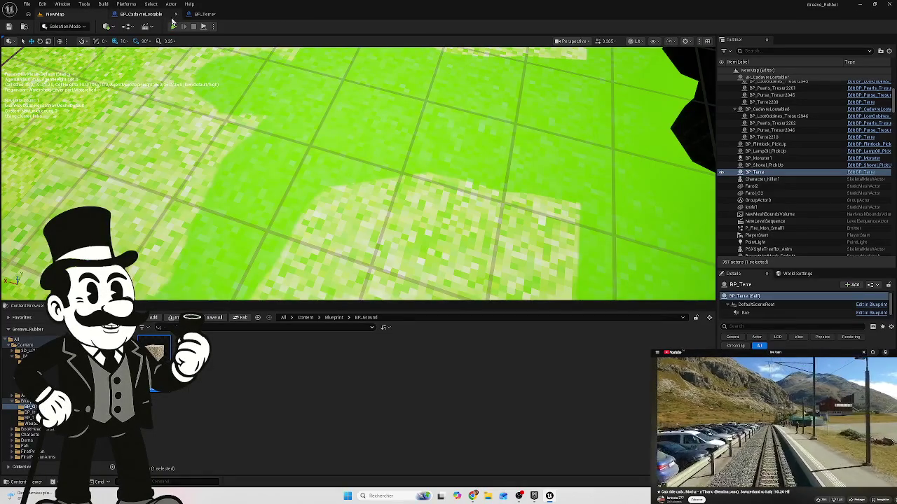
Step: Play-test walking to the grave and digging until the coffin shows, then return to BP_Terre
key("alt+p")
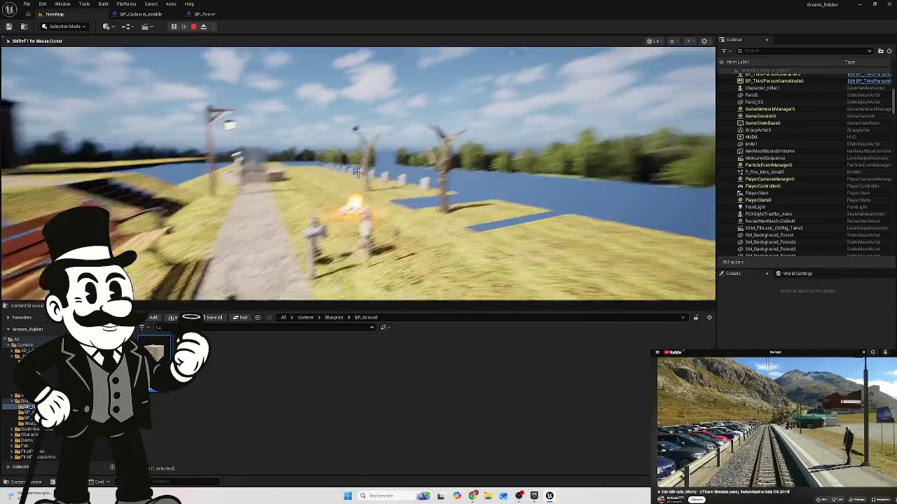
key("w")
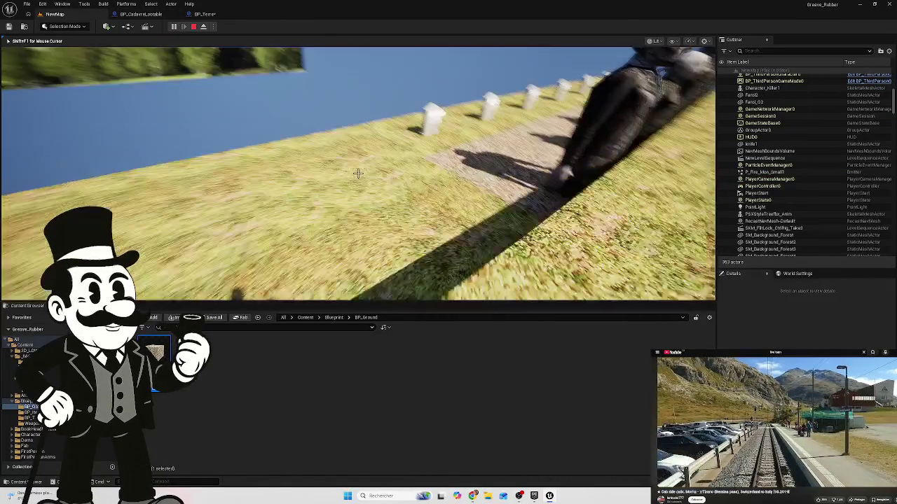
key("w")
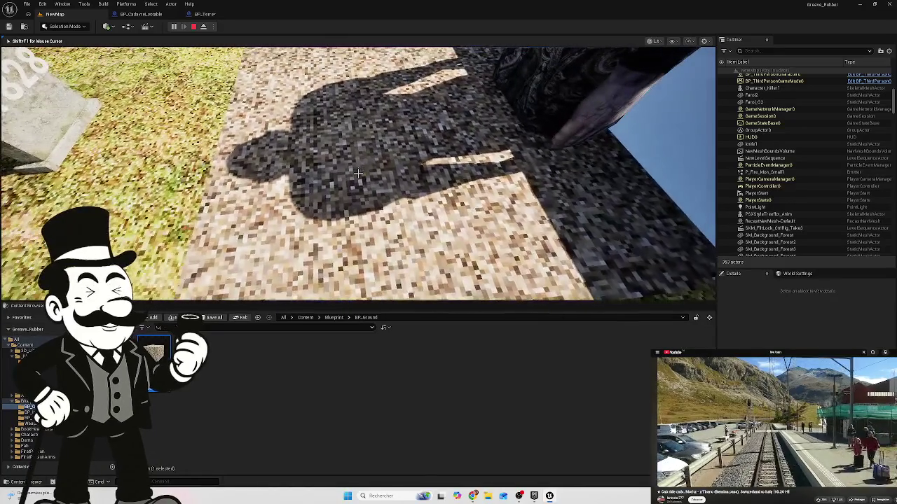
key("w")
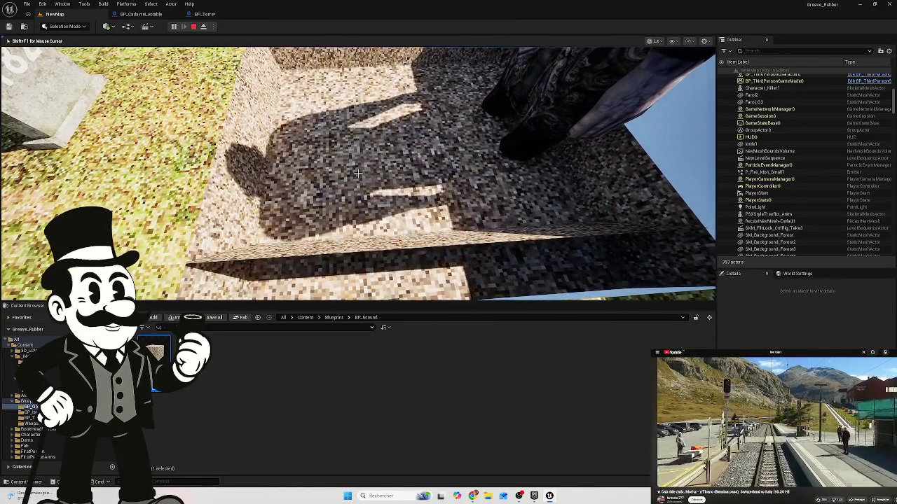
left_click(357, 173)
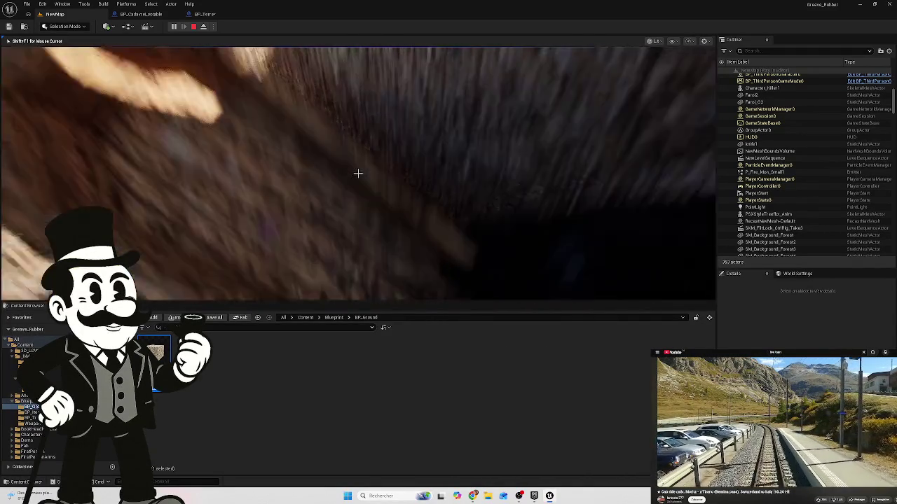
key("F8")
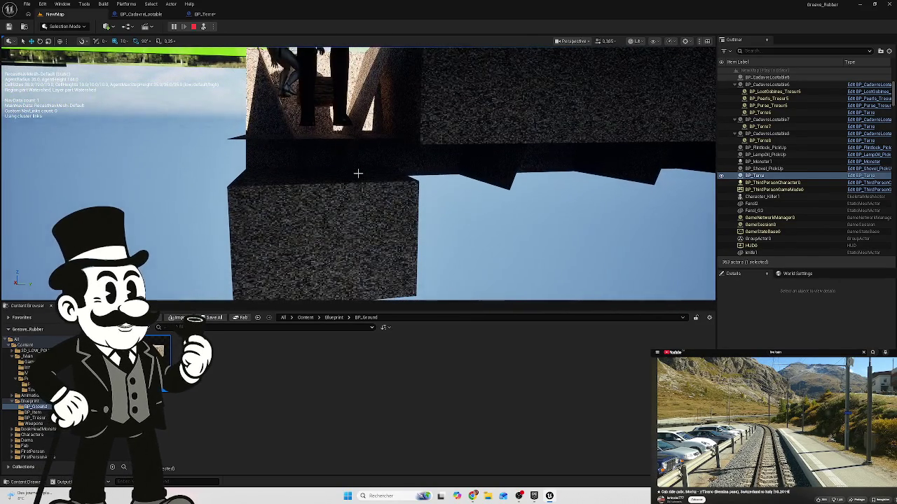
key("Escape")
left_click(203, 14)
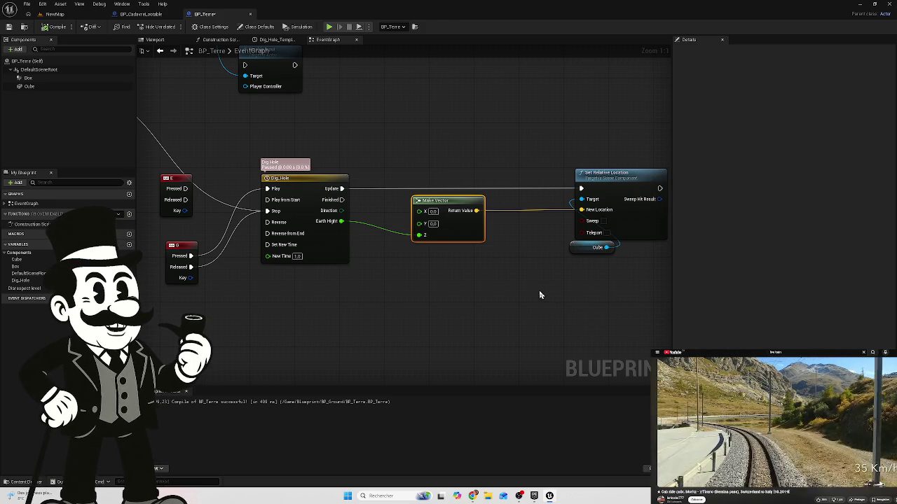
Step: Move the event and Cast To BP_ThirdPersonCharacter nodes beside the Dig_Hole timeline node
left_click_drag(442, 275, 396, 274)
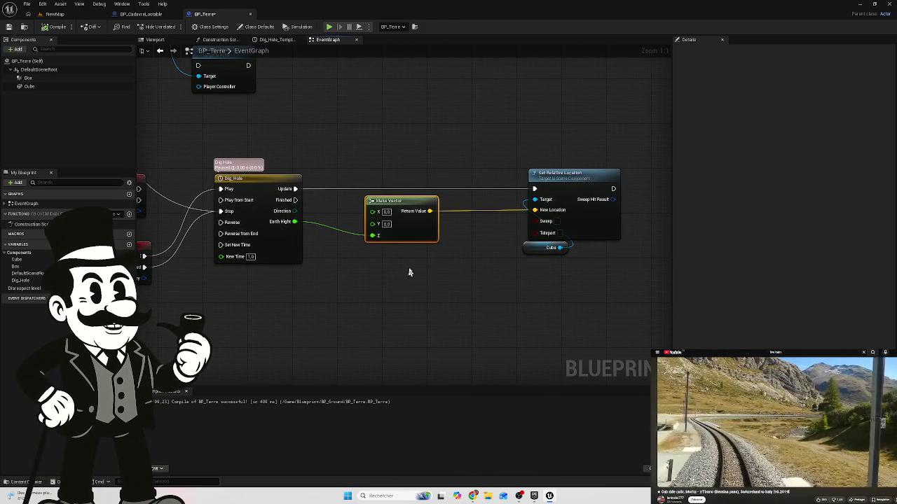
scroll(420, 269, "down", 5)
left_click_drag(413, 264, 449, 284)
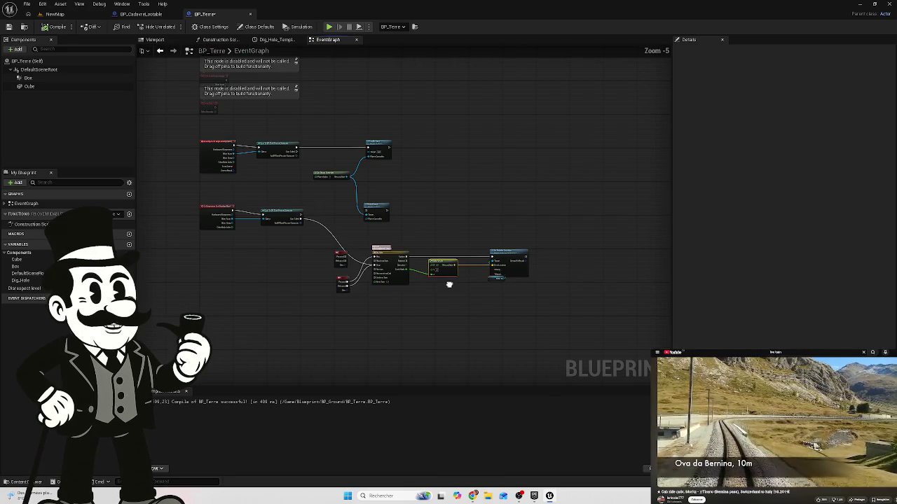
mouse_move(297, 184)
left_mouse_down()
mouse_move(192, 225)
mouse_move(209, 231)
mouse_move(210, 256)
left_mouse_up()
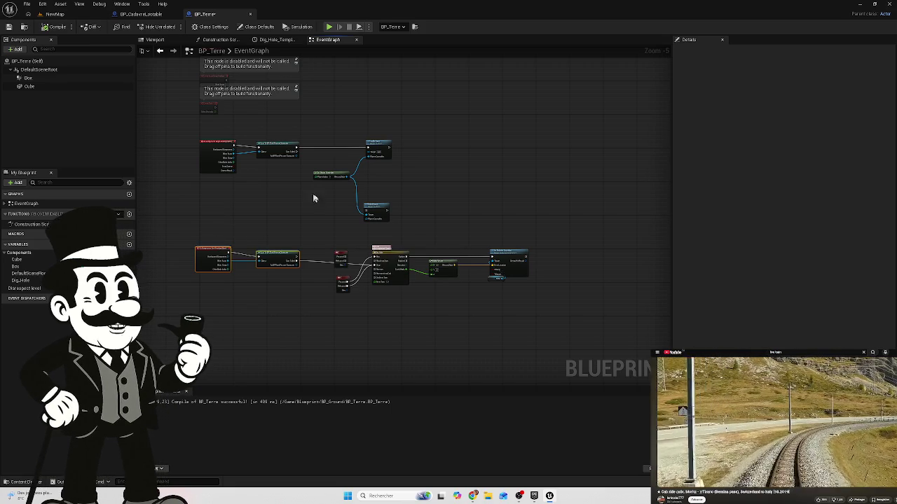
left_click(253, 252)
mouse_move(254, 252)
left_mouse_down()
mouse_move(217, 245)
mouse_move(236, 255)
mouse_move(221, 213)
mouse_move(262, 225)
left_mouse_up()
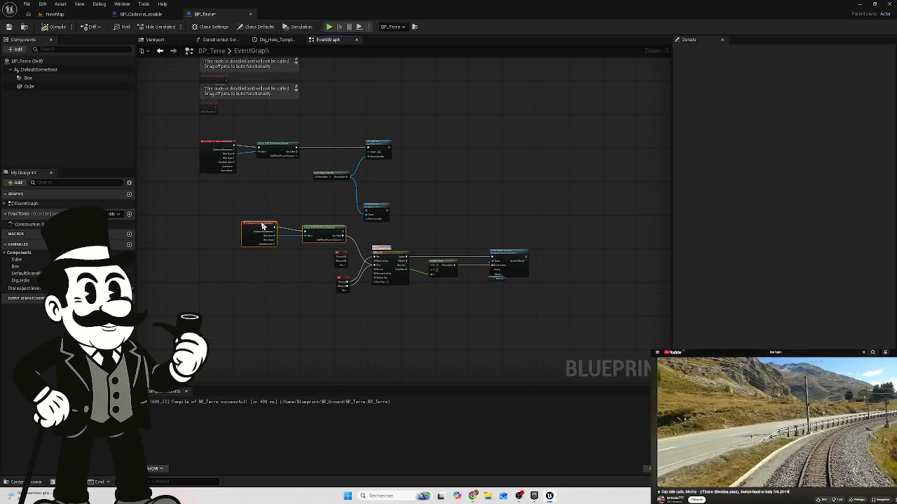
scroll(420, 315, "up", 5)
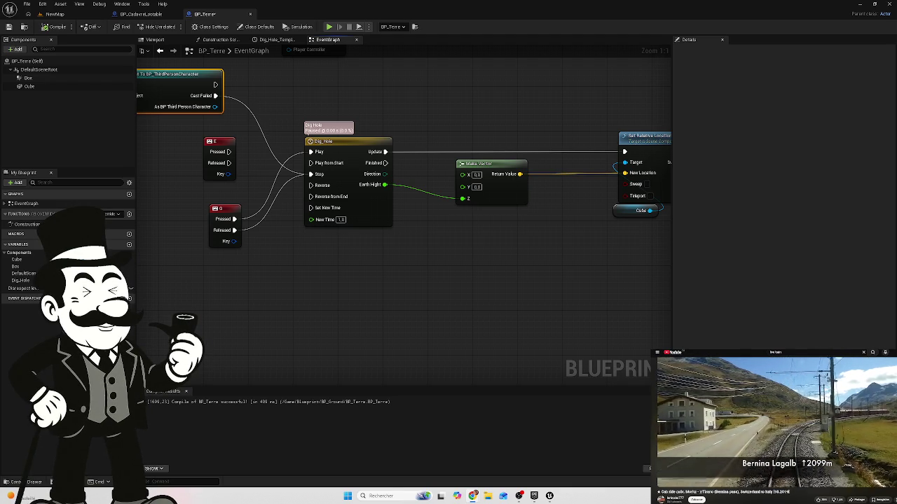
left_click(276, 39)
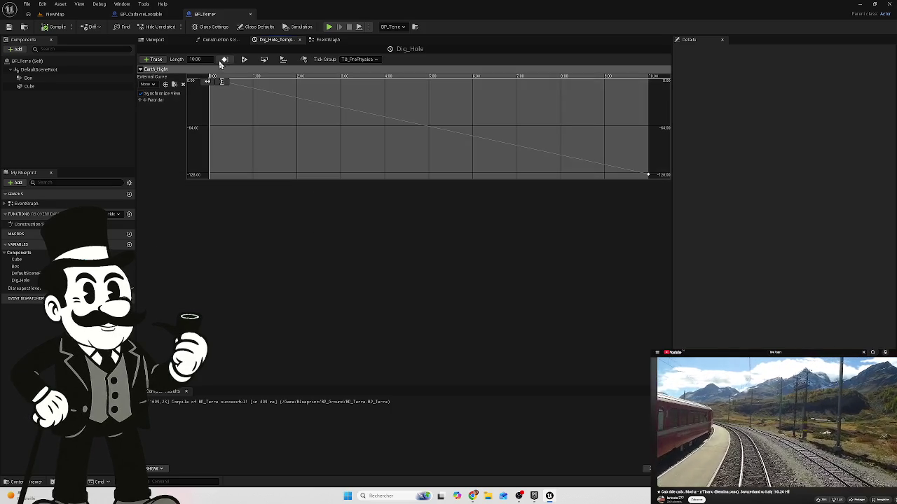
Step: Set the Dig_Hole timeline length to 5 seconds
double_click(195, 59)
type("5")
key("Return")
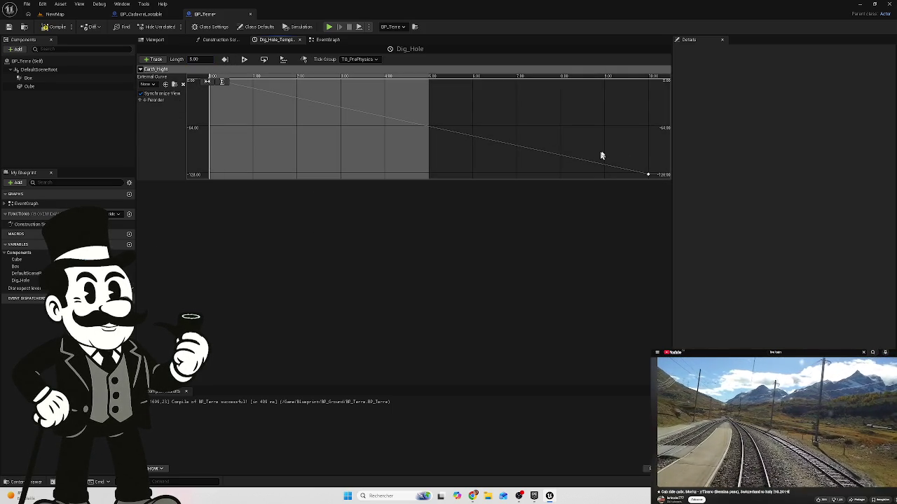
Step: Move the curve's last keyframe to 5 s and fit the view to 0–5 seconds
left_click(648, 173)
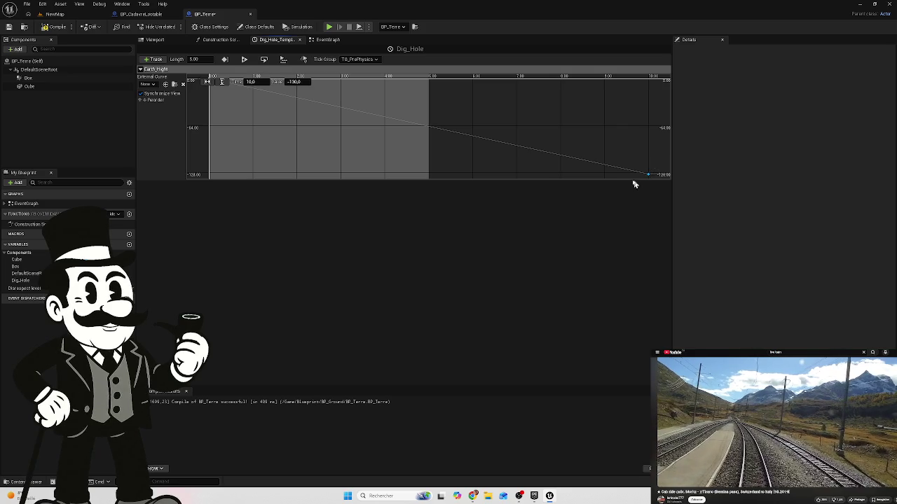
double_click(252, 82)
type("5")
key("Return")
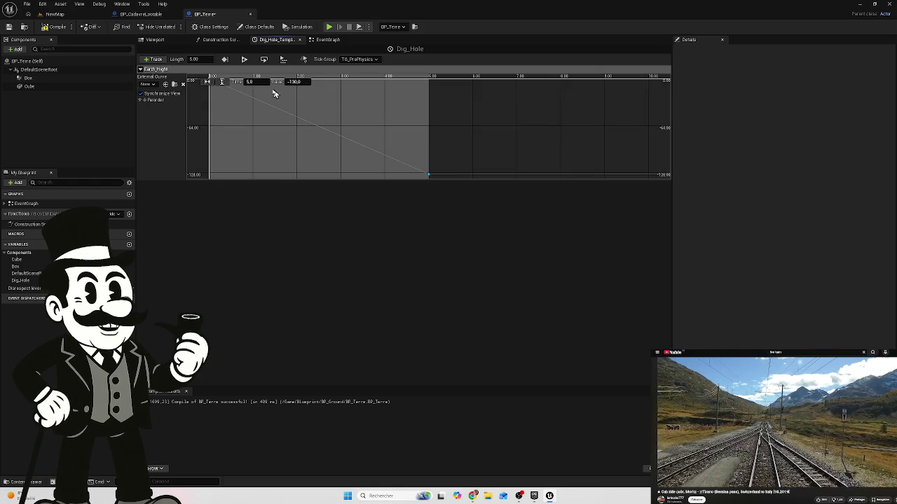
left_click(207, 82)
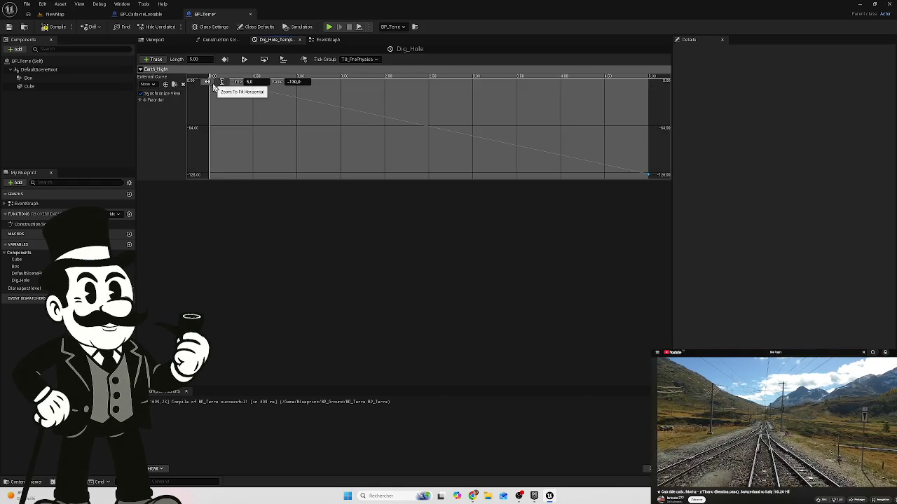
left_click(296, 82)
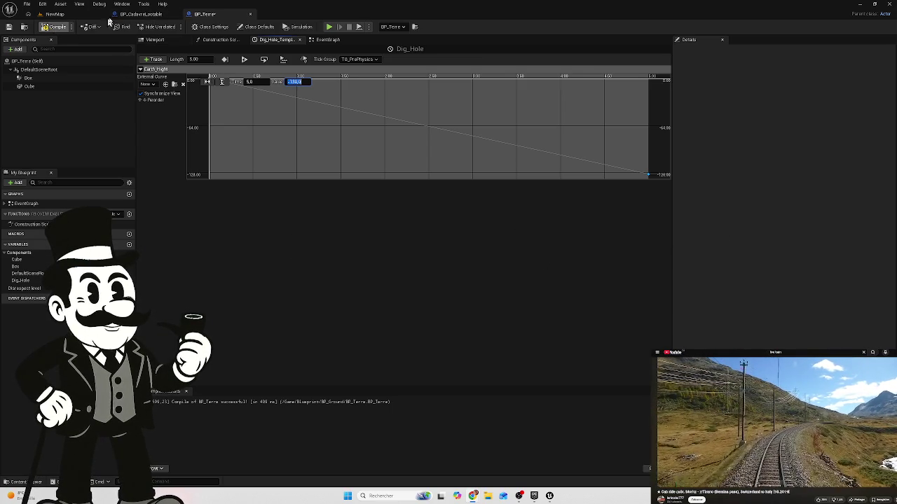
left_click(138, 14)
scroll(341, 113, "down", 1)
mouse_move(340, 113)
left_mouse_down()
mouse_move(494, 136)
mouse_move(411, 160)
left_mouse_up()
scroll(410, 160, "up", 3)
left_click_drag(476, 56, 503, 61)
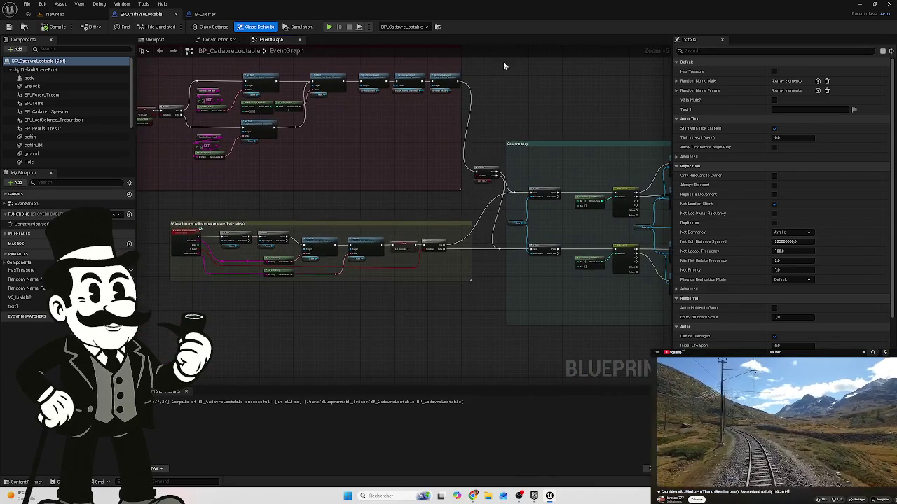
mouse_move(474, 352)
left_mouse_down()
mouse_move(464, 318)
mouse_move(418, 306)
mouse_move(344, 320)
mouse_move(439, 298)
mouse_move(460, 274)
left_mouse_up()
scroll(343, 319, "down", 5)
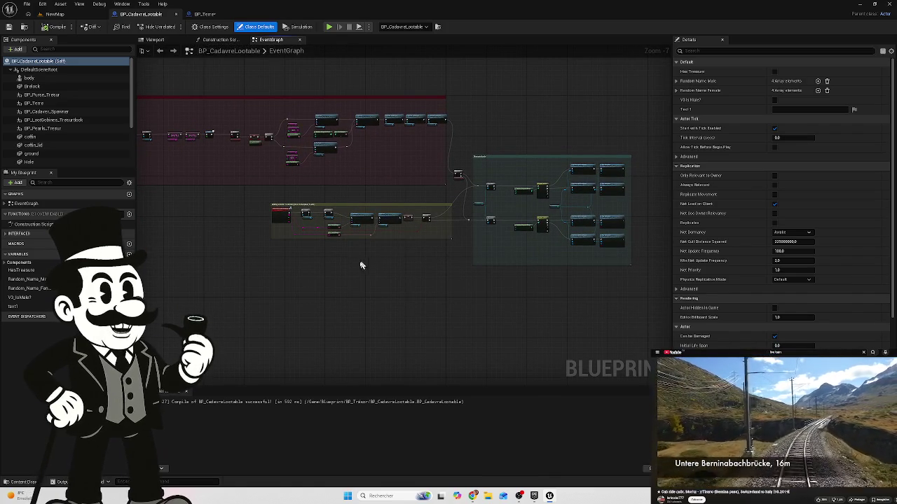
mouse_move(326, 269)
left_mouse_down()
mouse_move(418, 252)
mouse_move(303, 253)
mouse_move(236, 262)
mouse_move(248, 269)
mouse_move(220, 274)
mouse_move(232, 268)
left_mouse_up()
scroll(236, 262, "up", 1)
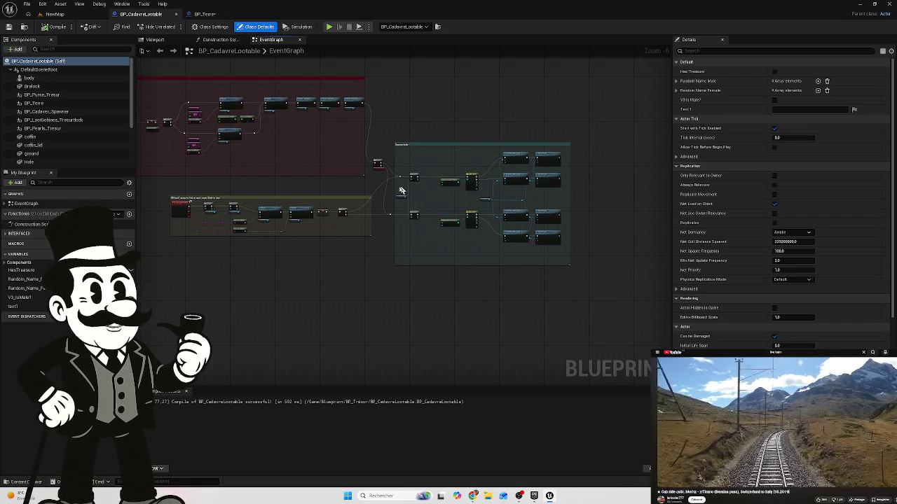
scroll(378, 205, "up", 4)
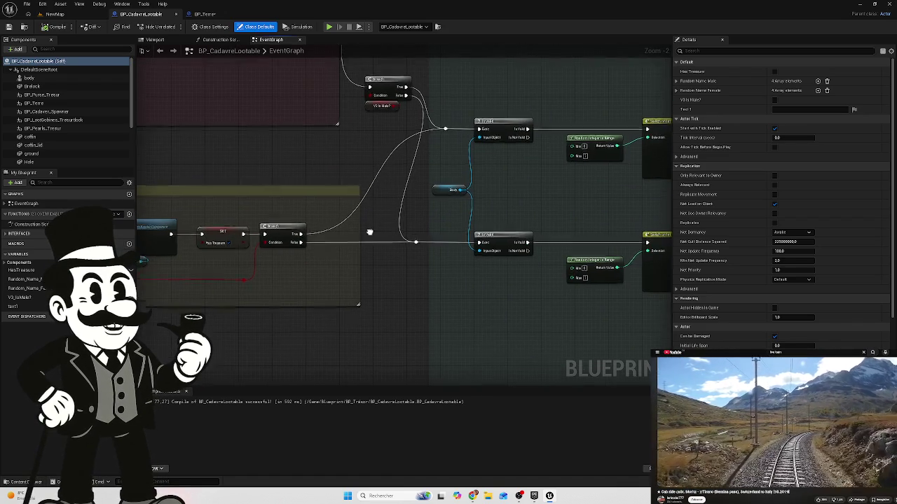
scroll(366, 241, "down", 1)
mouse_move(348, 238)
left_mouse_down()
mouse_move(306, 216)
mouse_move(232, 256)
mouse_move(145, 260)
left_mouse_up()
scroll(254, 196, "down", 2)
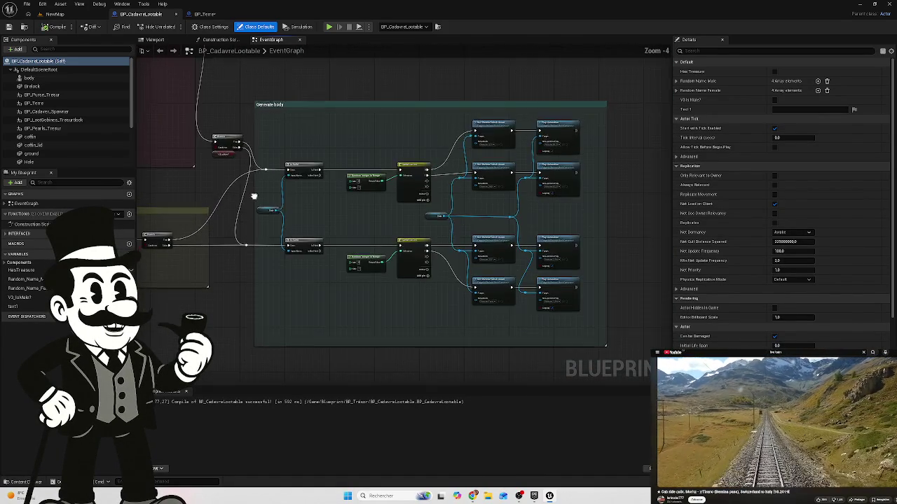
left_click_drag(305, 198, 372, 224)
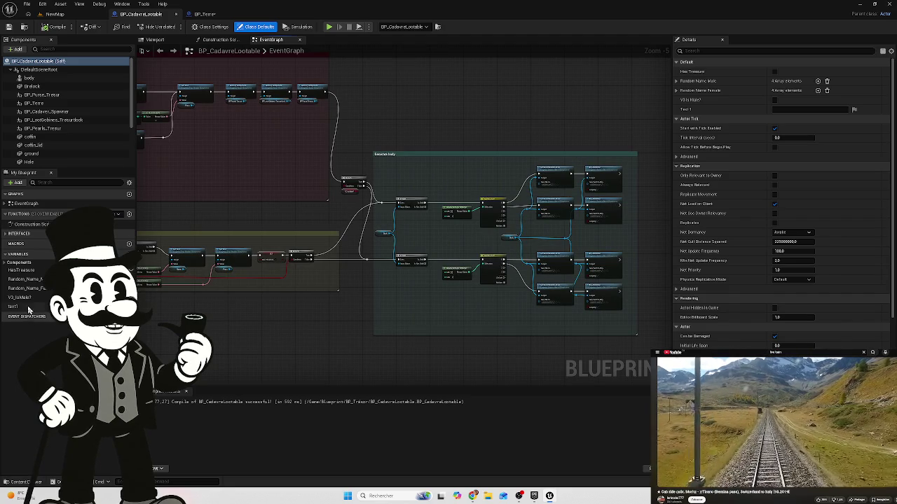
left_click(203, 14)
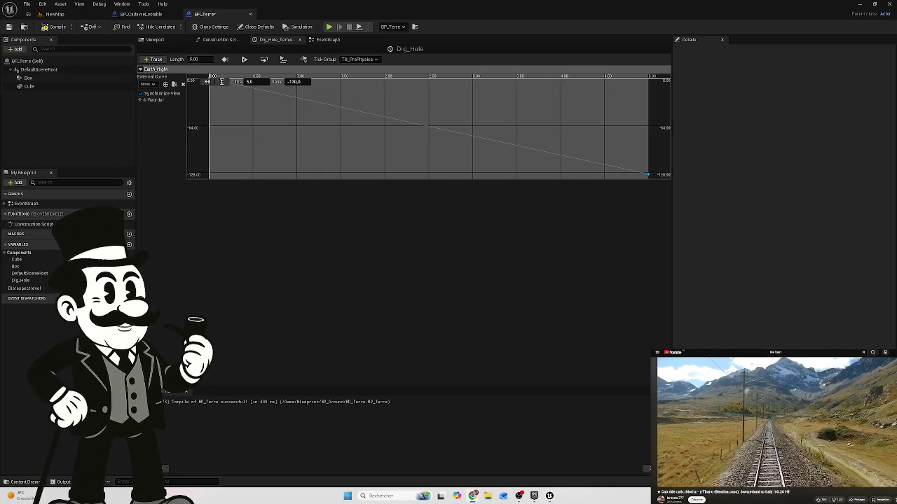
Step: Return to BP_Terre's event graph and select the Dig_Hole timeline node
left_click(328, 40)
mouse_move(333, 196)
left_mouse_down()
mouse_move(346, 227)
mouse_move(413, 221)
left_mouse_up()
left_click(419, 164)
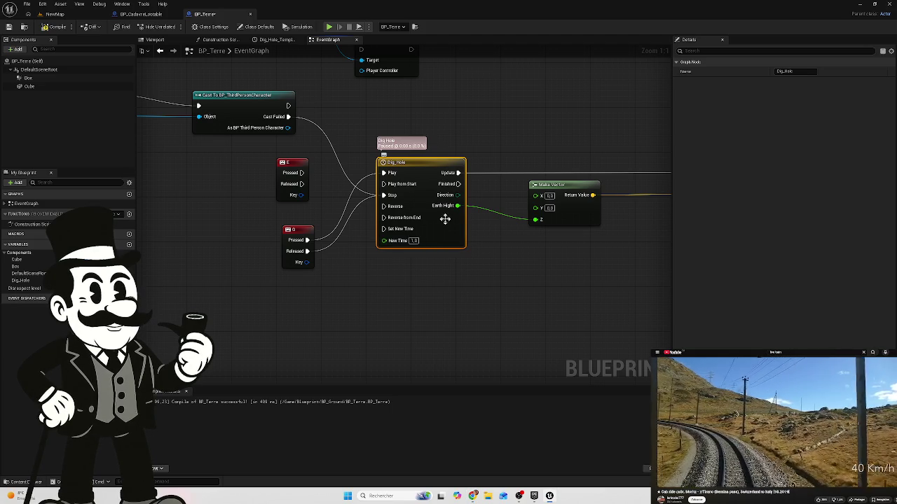
double_click(268, 51)
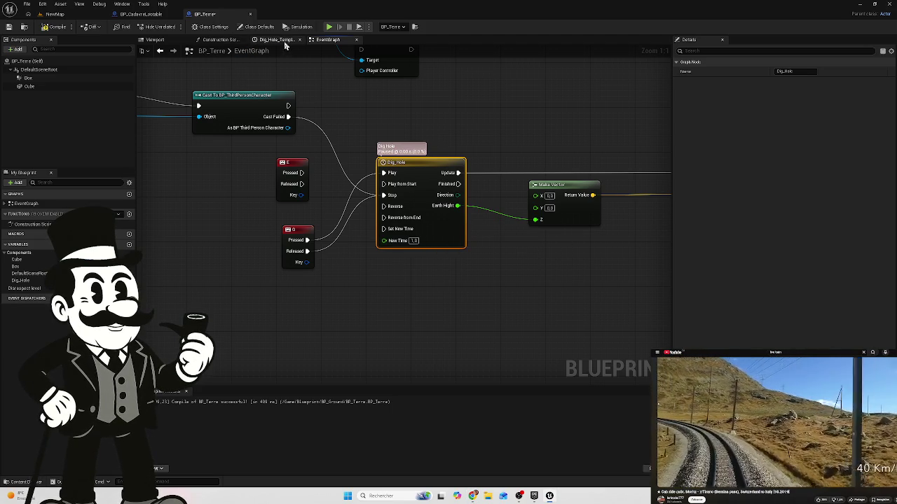
Step: Switch to the Dig_Hole_Template tab to view the timeline curve
left_click(279, 39)
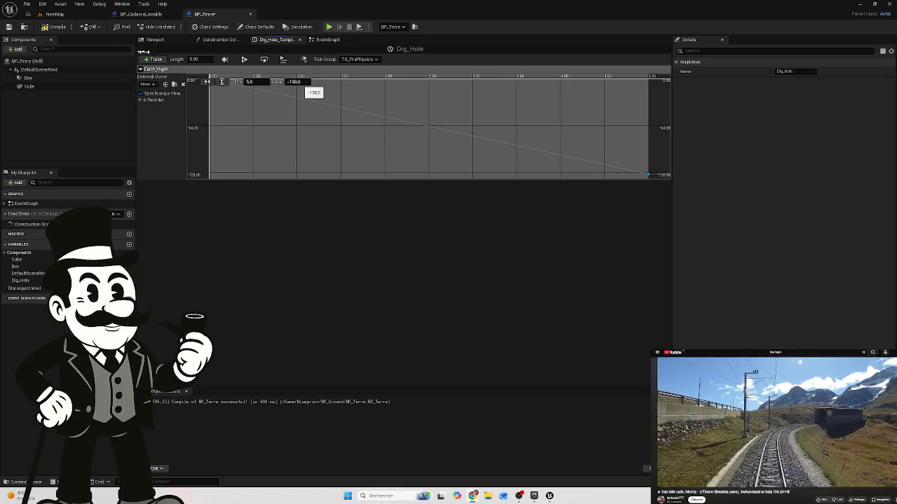
Step: Compile and save BP_Terre, then play-test NewMap to check the coffin in the hole
left_click(54, 26)
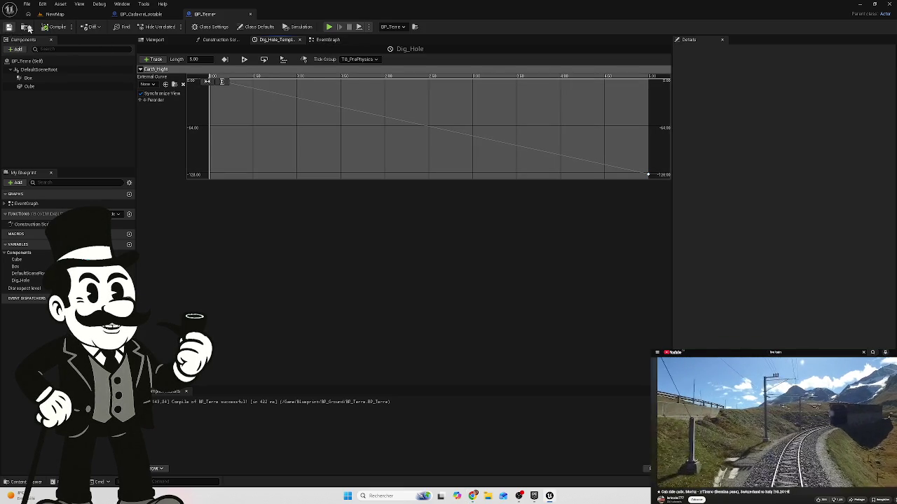
left_click(55, 14)
left_click(173, 27)
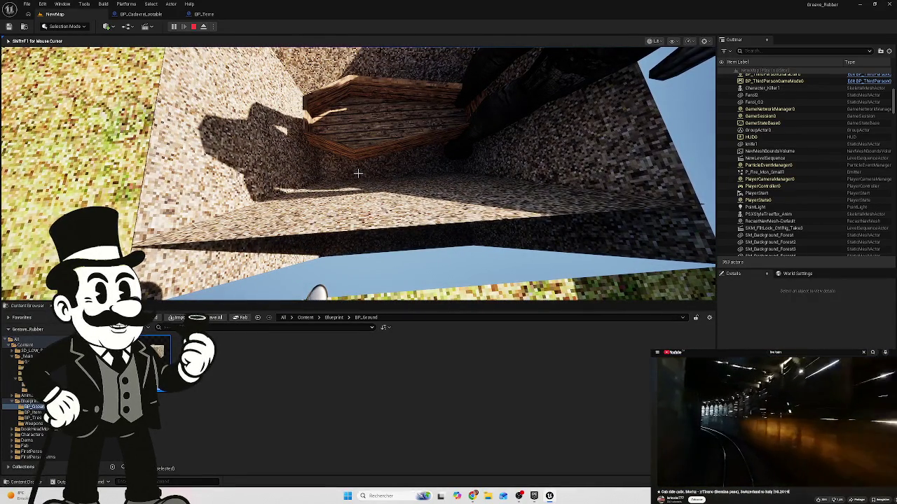
key("shift+F1")
key("Escape")
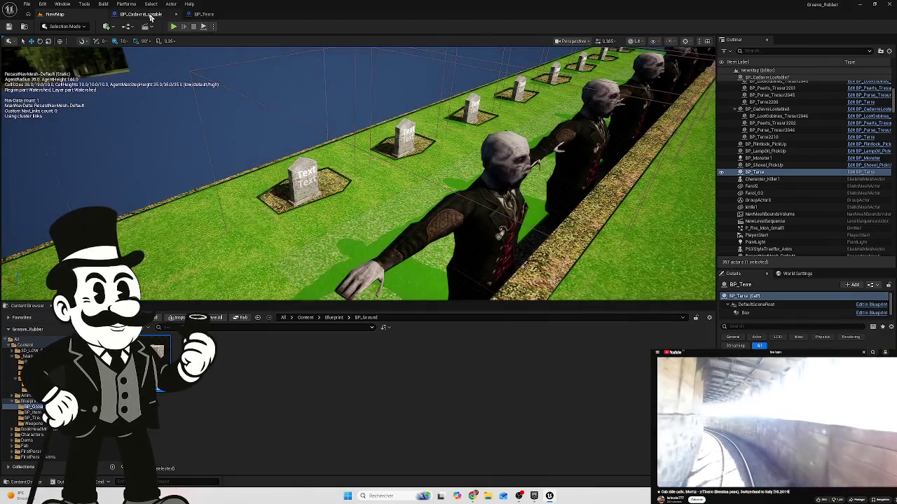
left_click(204, 14)
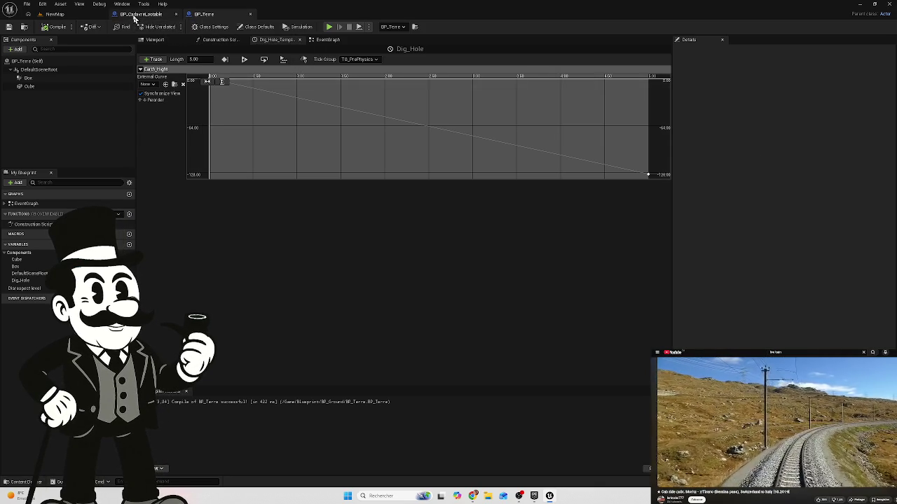
Step: Switch to BP_Terre's Construction Script graph
left_click(214, 42)
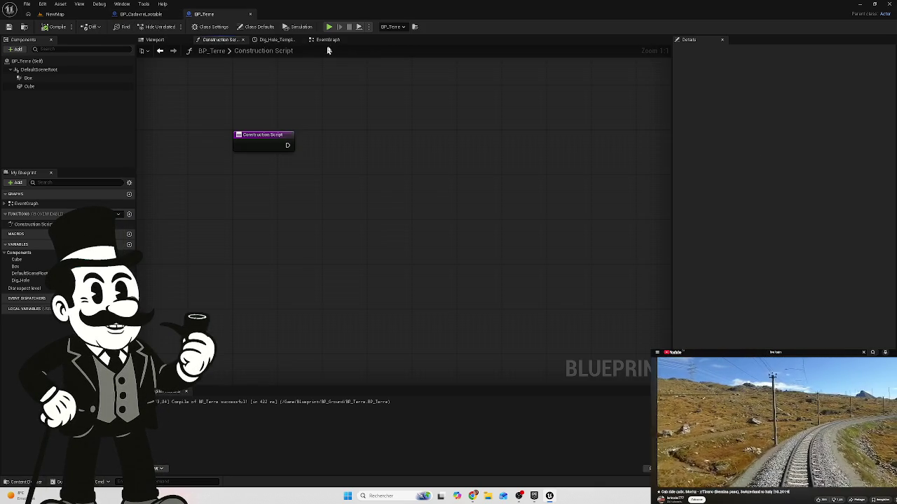
Step: Return to BP_Terre's event graph and frame the Dig_Hole, Make Vector and location-update nodes
left_click(328, 41)
left_click_drag(511, 135, 484, 137)
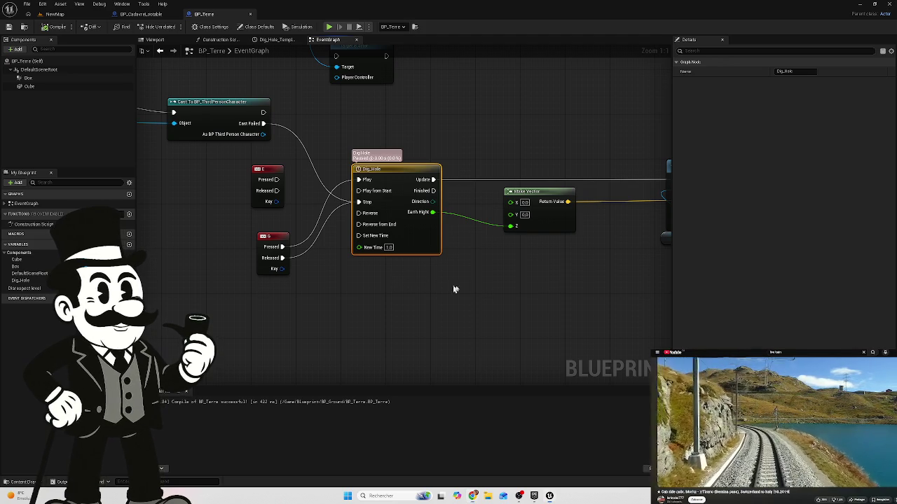
scroll(455, 287, "down", 3)
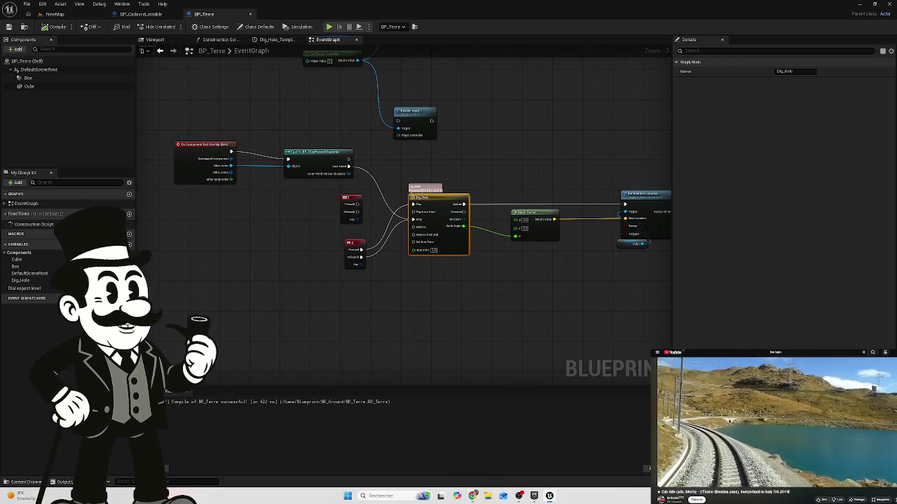
mouse_move(518, 304)
left_mouse_down()
mouse_move(524, 294)
mouse_move(488, 288)
mouse_move(487, 298)
left_mouse_up()
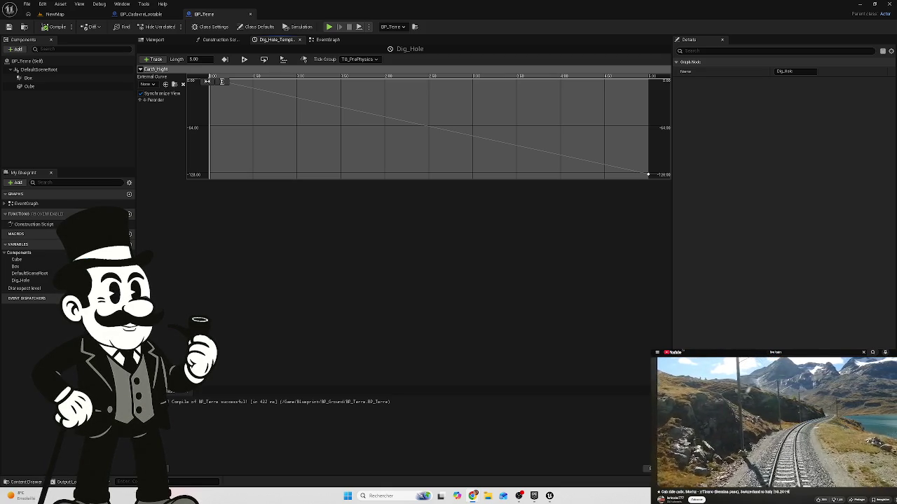
left_click(327, 40)
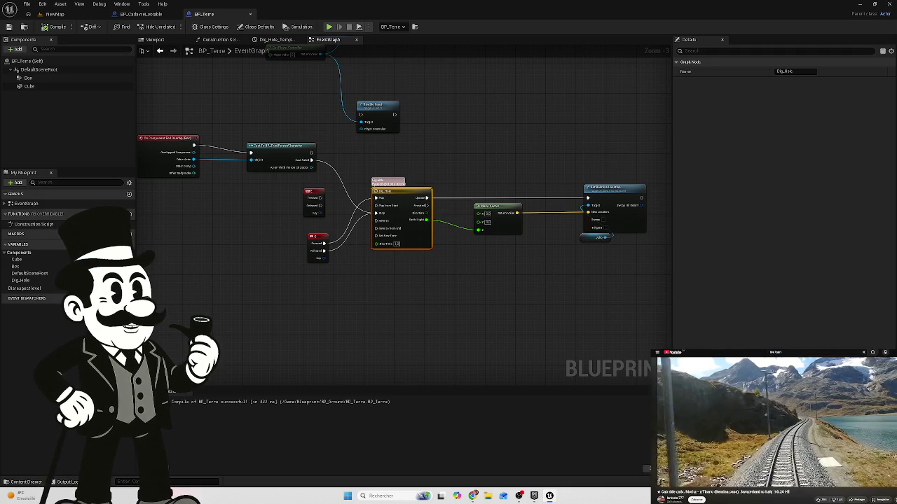
mouse_move(442, 154)
left_mouse_down()
mouse_move(560, 150)
mouse_move(511, 182)
mouse_move(434, 185)
left_mouse_up()
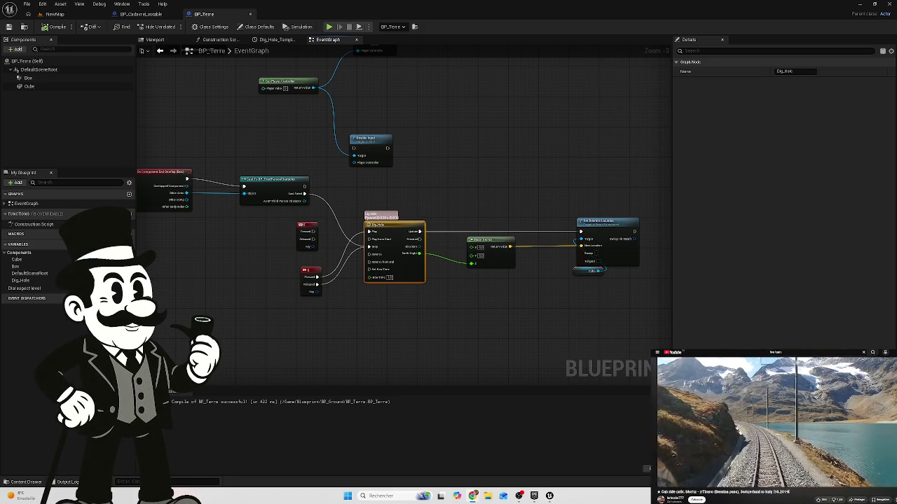
Step: Inspect BP_Terre's class defaults, the Box component's transform and extent, and the Dig_Hole curve
left_click(34, 63)
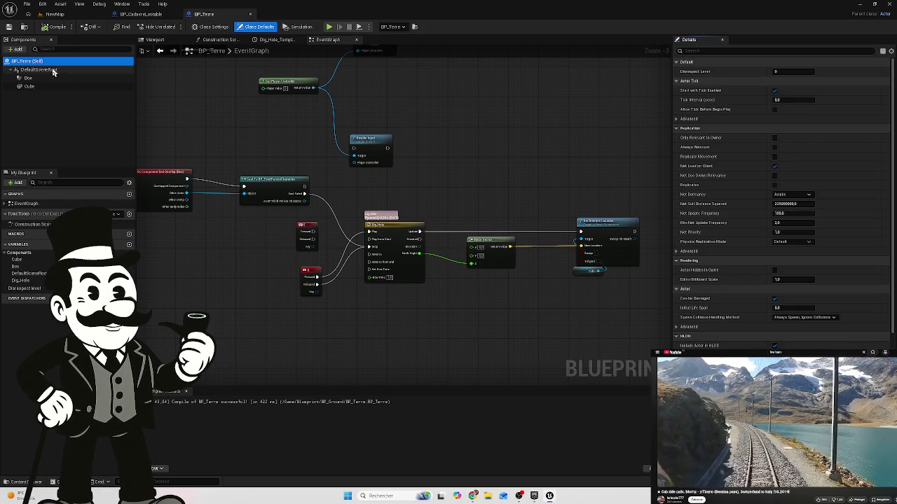
left_click(49, 77)
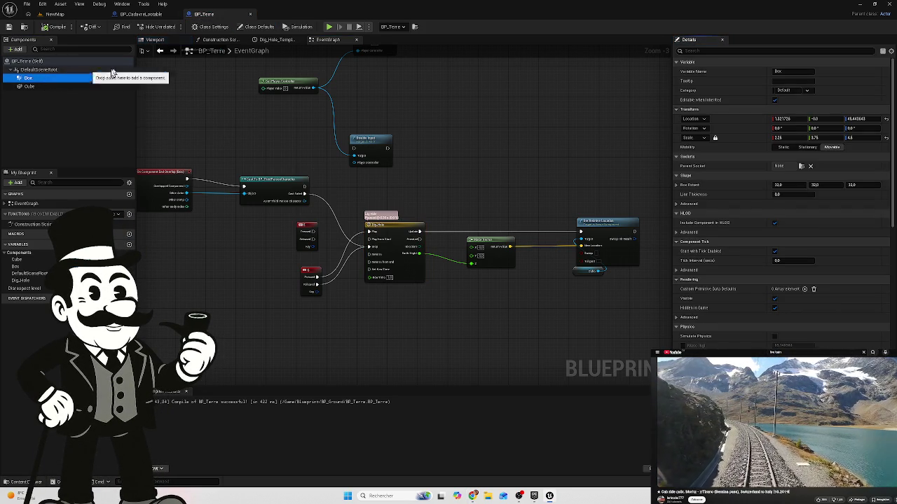
left_click(277, 40)
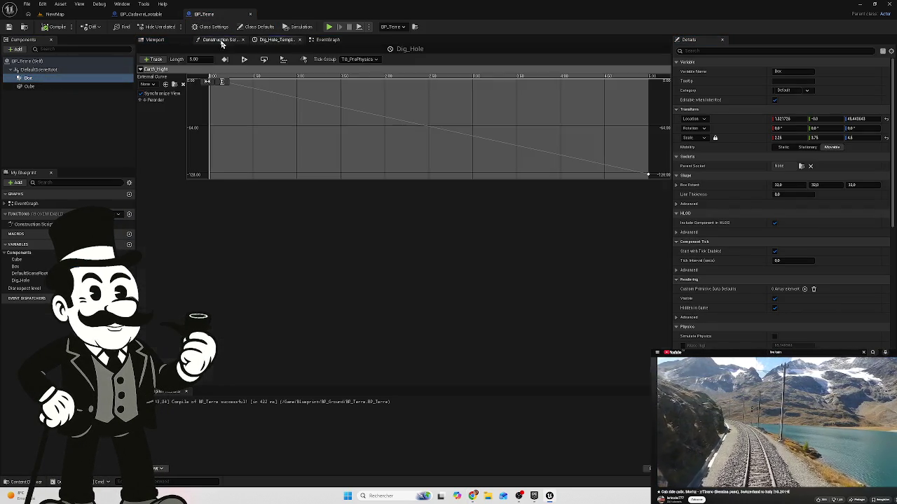
Step: Glance at the construction script, recentre the event graph on the timeline nodes, then switch to NewMap
left_click(219, 39)
left_click(326, 40)
left_click_drag(556, 143, 354, 122)
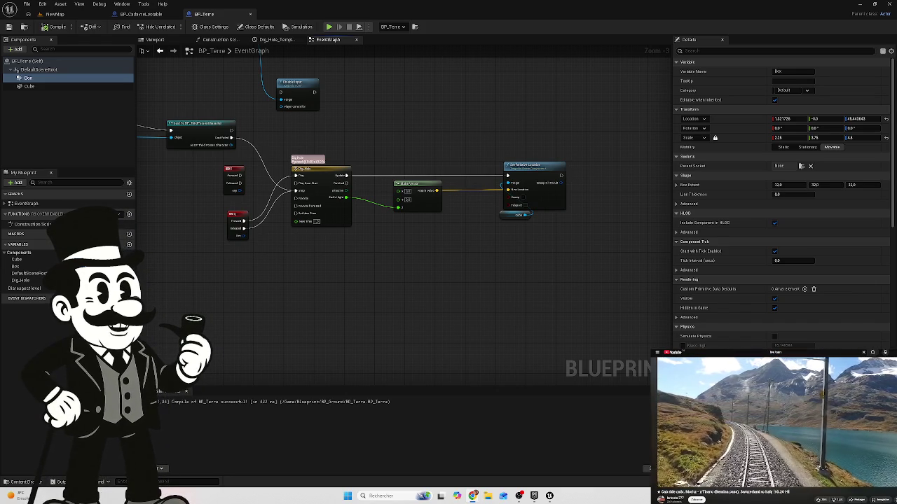
left_click(49, 14)
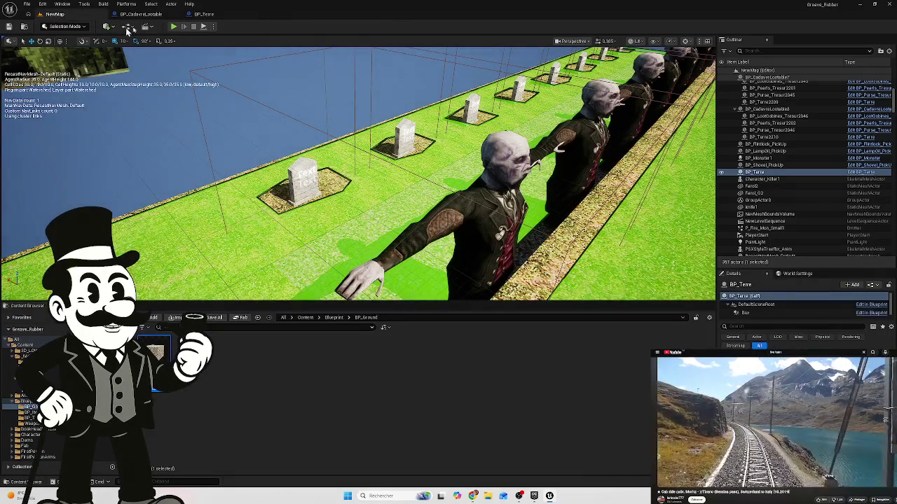
Step: In BP_Terre's event graph, select the Set Relative Location nodes and open the Dig_Hole timeline, then return to NewMap
left_click(204, 14)
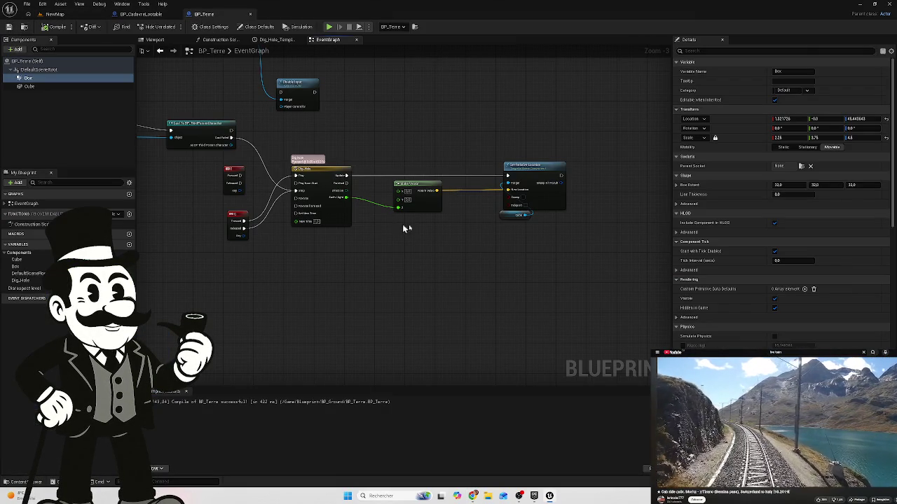
left_click_drag(564, 141, 509, 231)
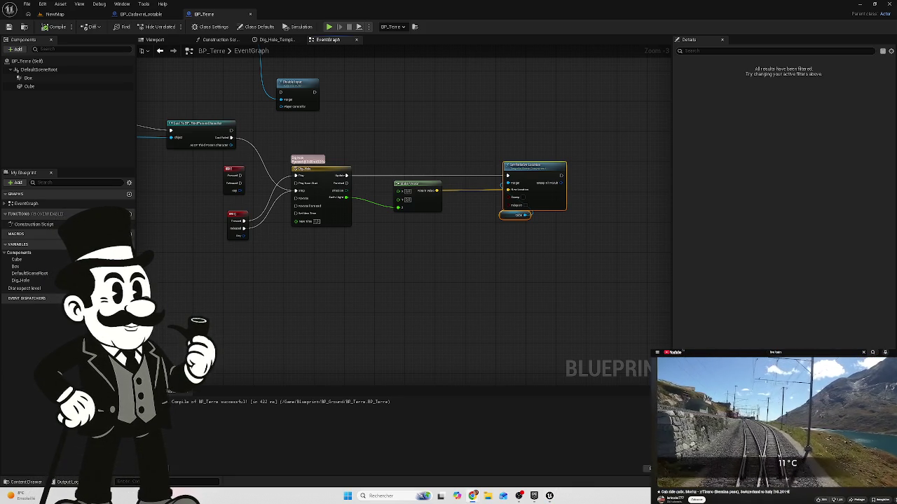
left_click(313, 169)
double_click(313, 168)
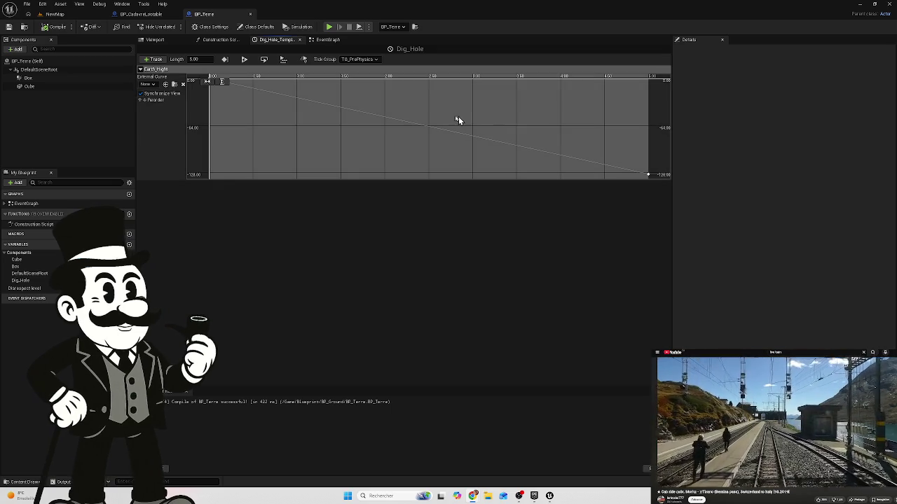
left_click(9, 28)
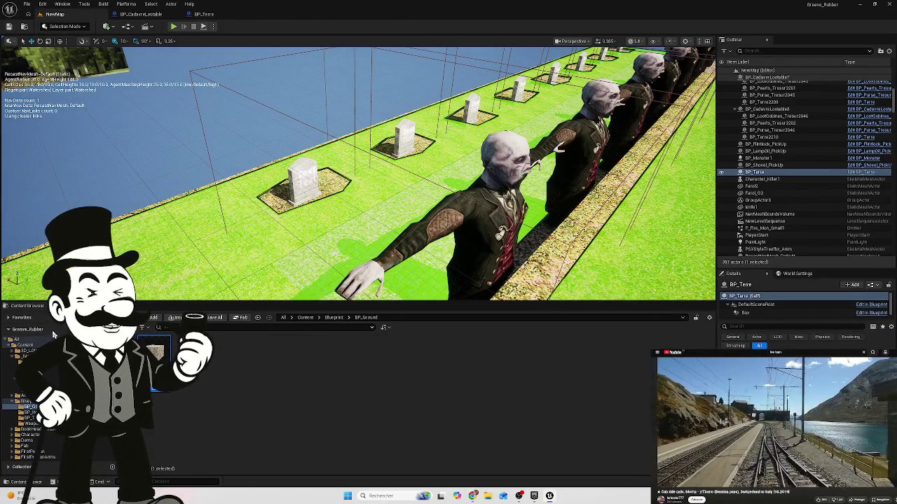
Step: Browse to Content > ThirdPerson > Blueprints and open BP_ThirdPersonCharacter showing its Class Defaults
left_click(257, 319)
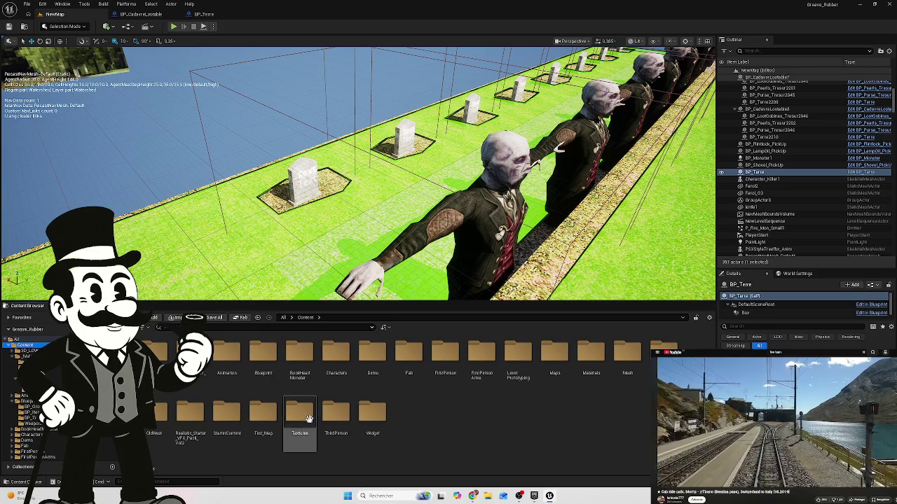
double_click(335, 414)
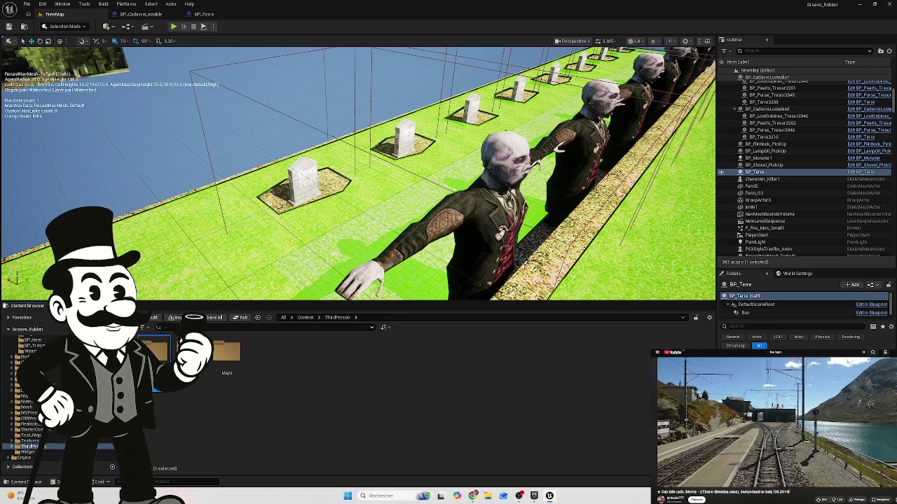
double_click(156, 353)
double_click(153, 350)
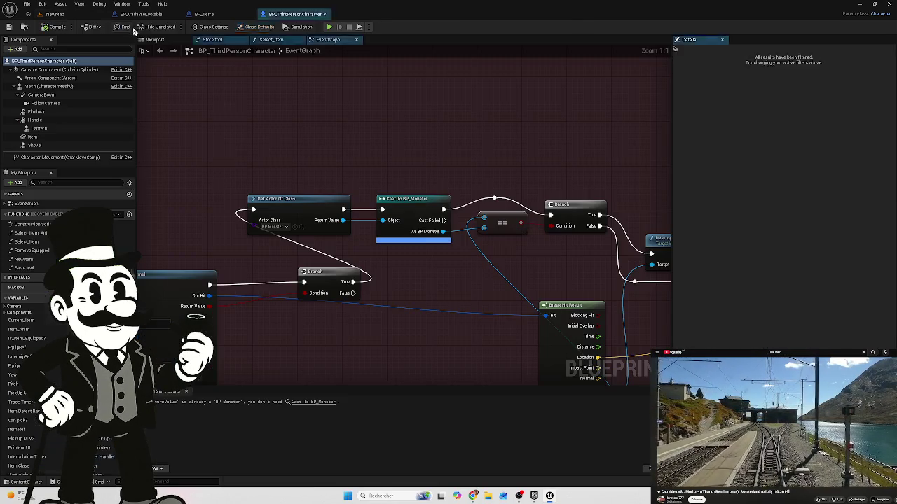
left_click(257, 27)
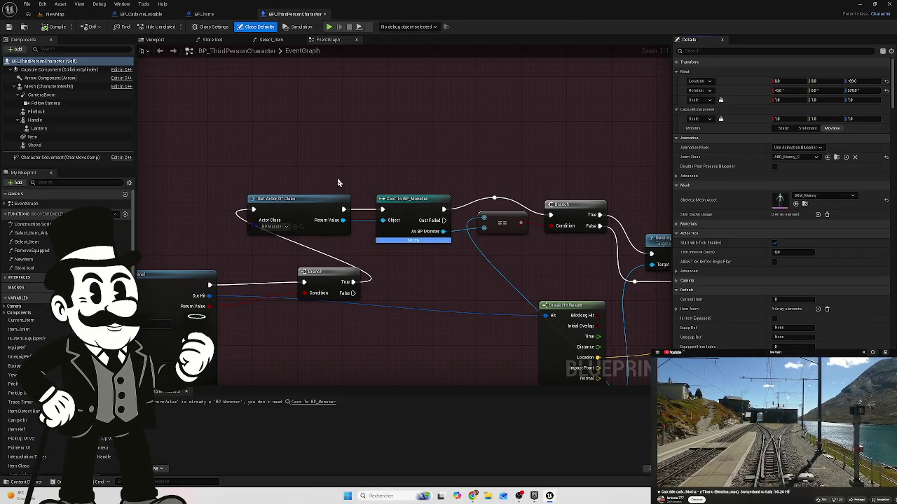
Step: Pan and zoom through the character's event graph, surveying the BeginPlay, Drop Item and coloured comment groups
scroll(338, 165, "down", 8)
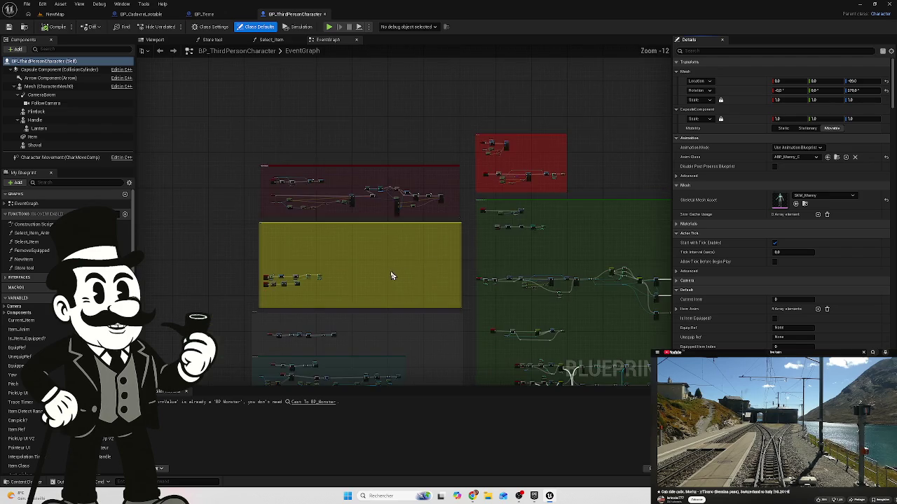
left_click_drag(392, 274, 395, 233)
scroll(300, 242, "up", 7)
key("1")
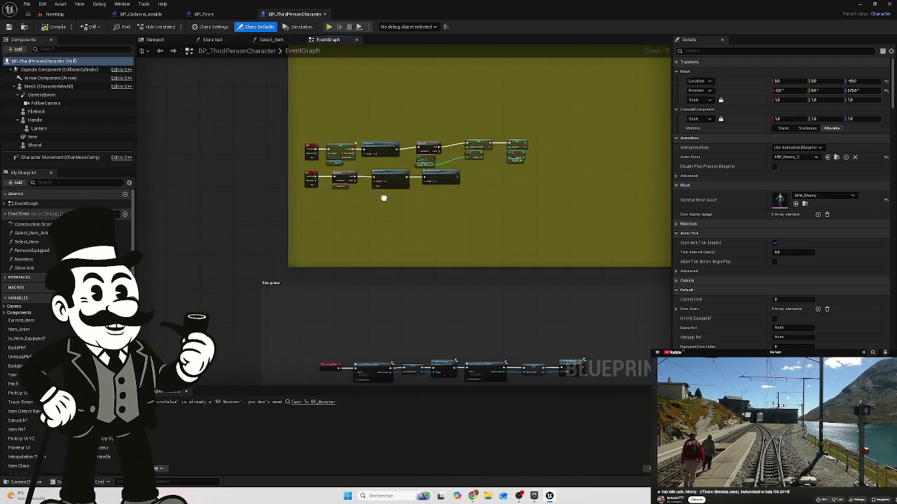
scroll(323, 244, "down", 8)
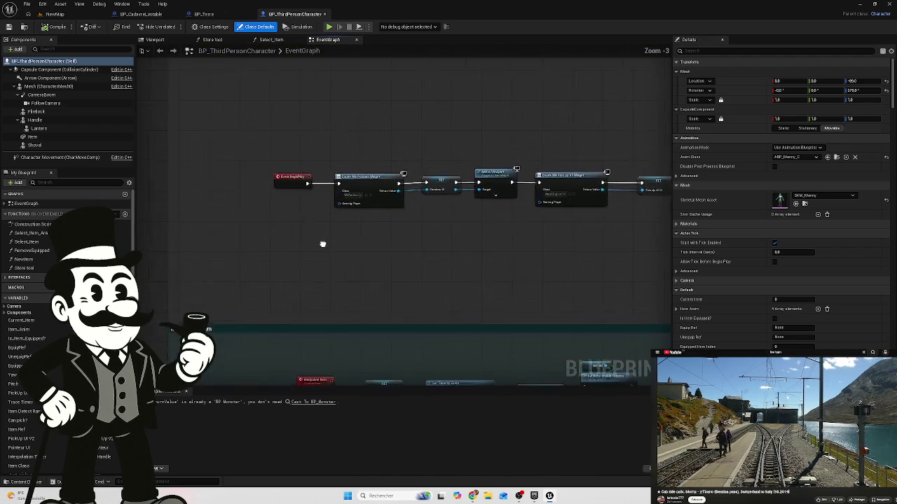
scroll(346, 270, "up", 3)
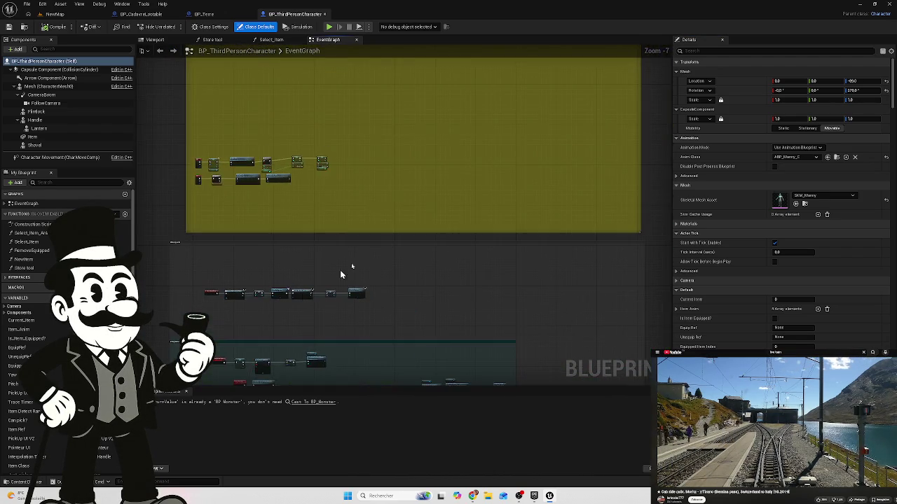
scroll(385, 291, "up", 1)
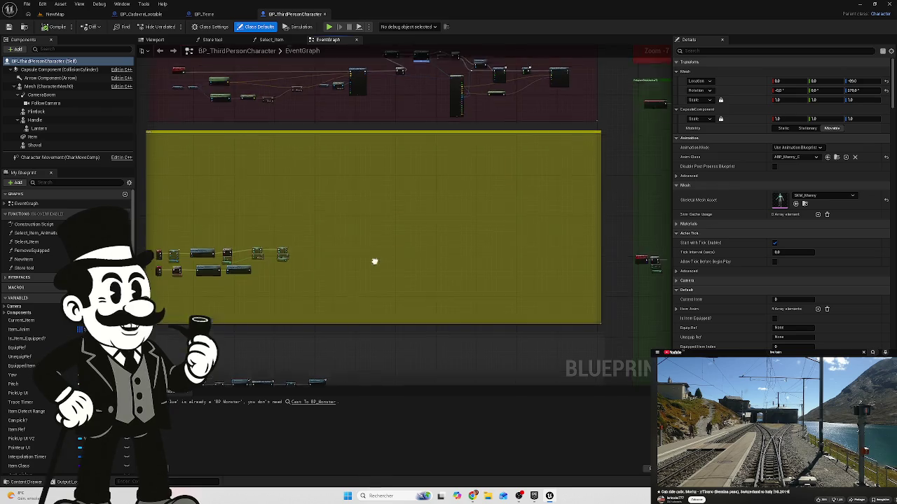
scroll(465, 334, "down", 4)
scroll(382, 133, "up", 6)
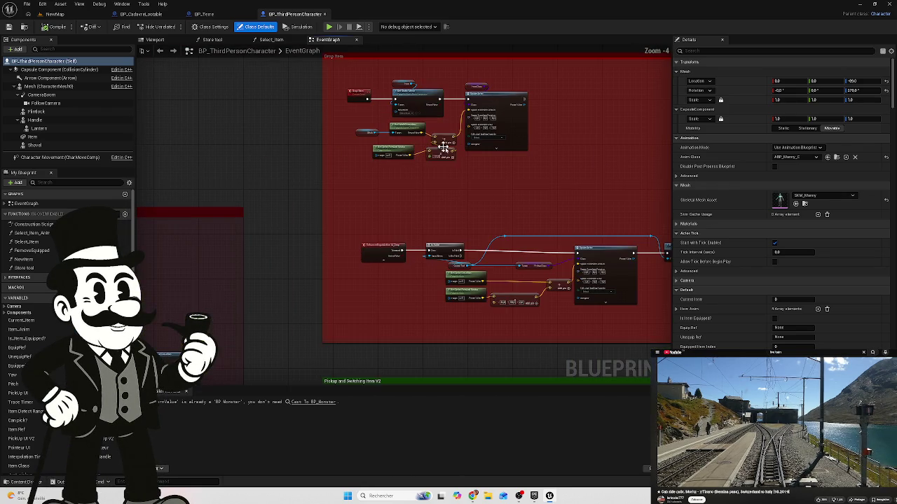
scroll(353, 163, "up", 5)
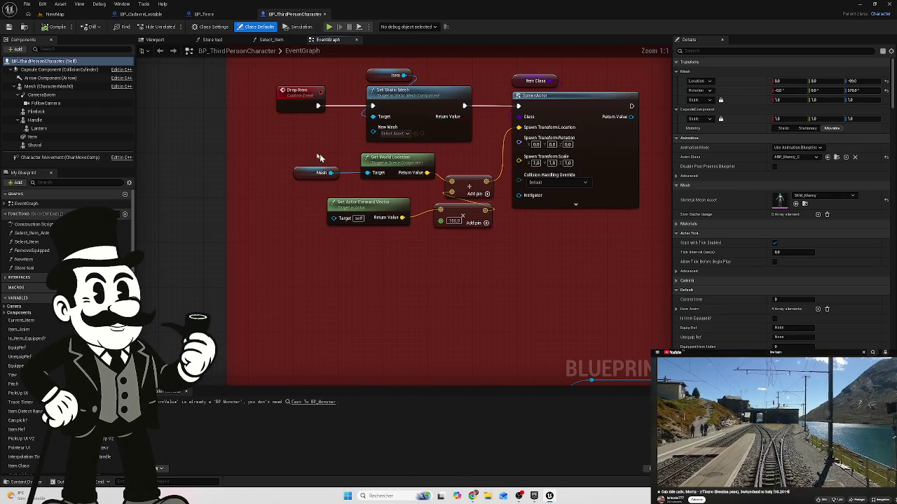
mouse_move(312, 145)
left_mouse_down()
mouse_move(330, 190)
mouse_move(271, 92)
left_mouse_up()
scroll(330, 189, "down", 1)
scroll(321, 245, "down", 3)
mouse_move(321, 245)
left_mouse_down()
mouse_move(262, 156)
mouse_move(188, 124)
mouse_move(187, 112)
mouse_move(338, 66)
left_mouse_up()
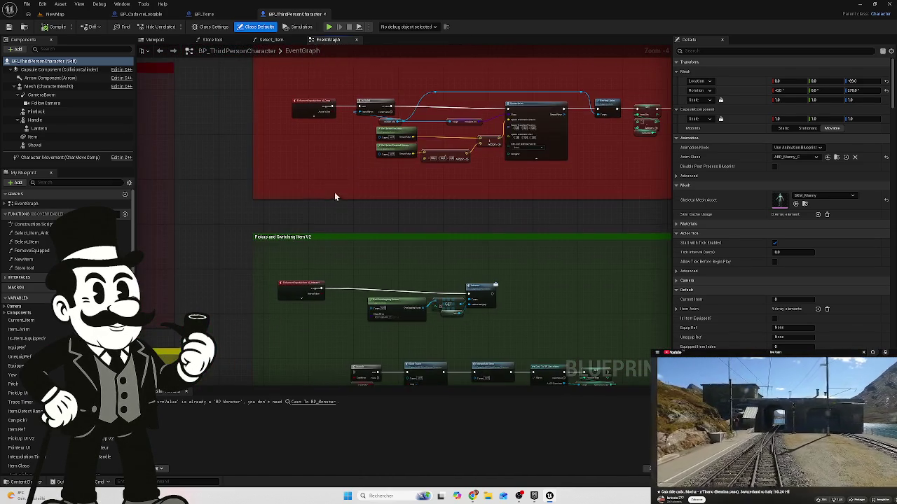
scroll(335, 197, "down", 3)
mouse_move(386, 223)
left_mouse_down()
mouse_move(493, 145)
mouse_move(496, 168)
mouse_move(629, 172)
left_mouse_up()
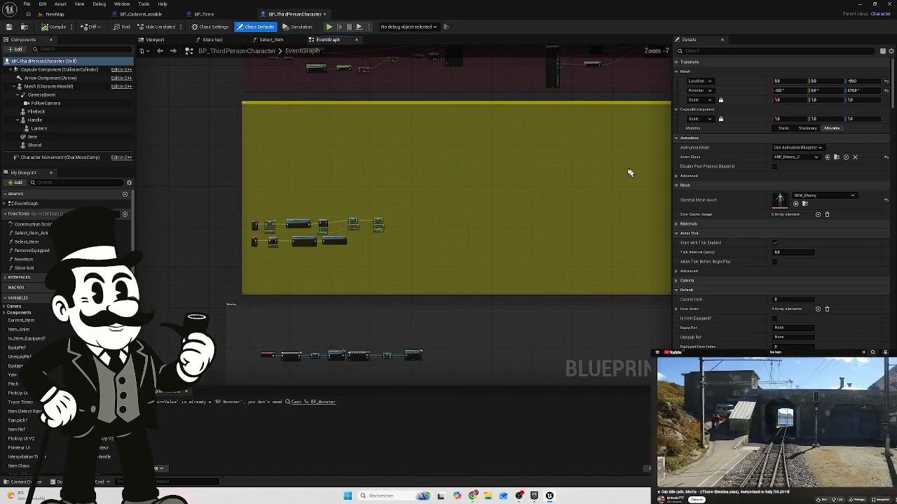
scroll(235, 259, "up", 6)
scroll(202, 239, "down", 3)
mouse_move(206, 226)
left_mouse_down()
mouse_move(360, 254)
mouse_move(301, 148)
left_mouse_up()
scroll(295, 140, "down", 3)
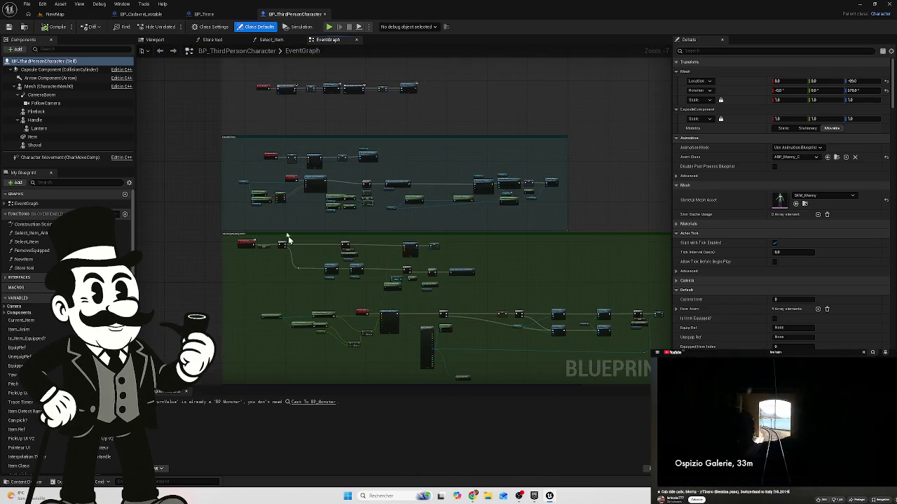
scroll(280, 196, "up", 4)
Step: Survey the Interpolate Item, Jump, Movement and Camera Input groups, then return to BP_Terre's Dig_Hole timeline
mouse_move(189, 175)
left_mouse_down()
mouse_move(280, 196)
mouse_move(234, 187)
left_mouse_up()
scroll(234, 187, "down", 4)
mouse_move(372, 279)
left_mouse_down()
mouse_move(355, 248)
mouse_move(314, 230)
mouse_move(310, 217)
mouse_move(248, 246)
left_mouse_up()
scroll(310, 216, "down", 4)
scroll(374, 278, "up", 8)
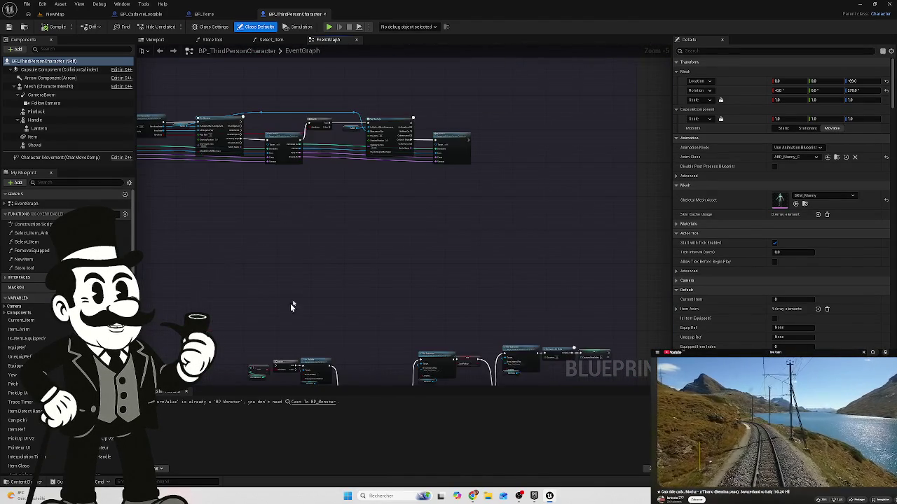
scroll(292, 306, "down", 8)
left_click_drag(516, 190, 307, 353)
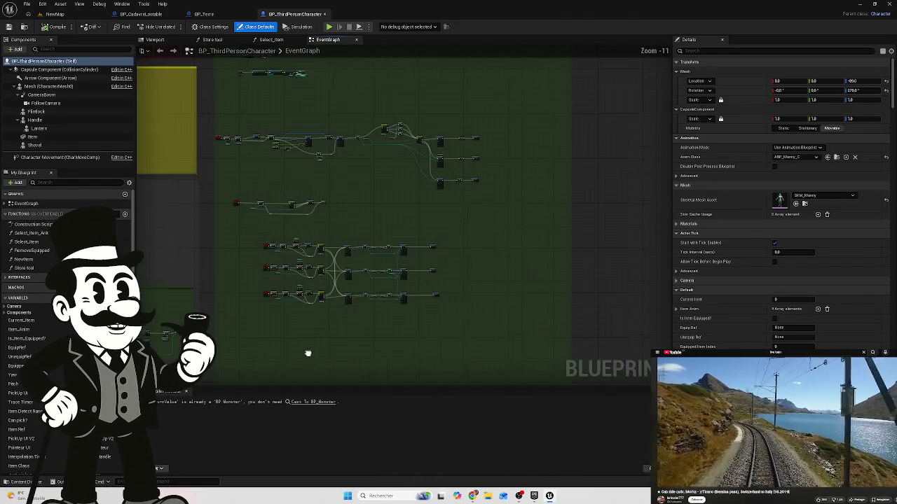
mouse_move(368, 203)
left_mouse_down()
mouse_move(367, 248)
mouse_move(384, 301)
left_mouse_up()
scroll(366, 248, "down", 1)
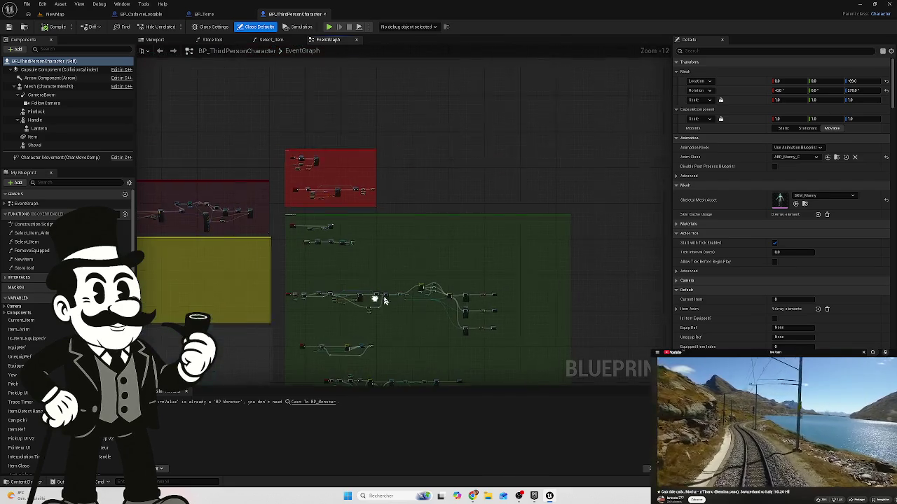
scroll(301, 232, "up", 2)
scroll(301, 232, "up", 2)
scroll(466, 257, "down", 4)
mouse_move(254, 301)
left_mouse_down()
mouse_move(464, 164)
mouse_move(448, 189)
left_mouse_up()
scroll(380, 347, "up", 7)
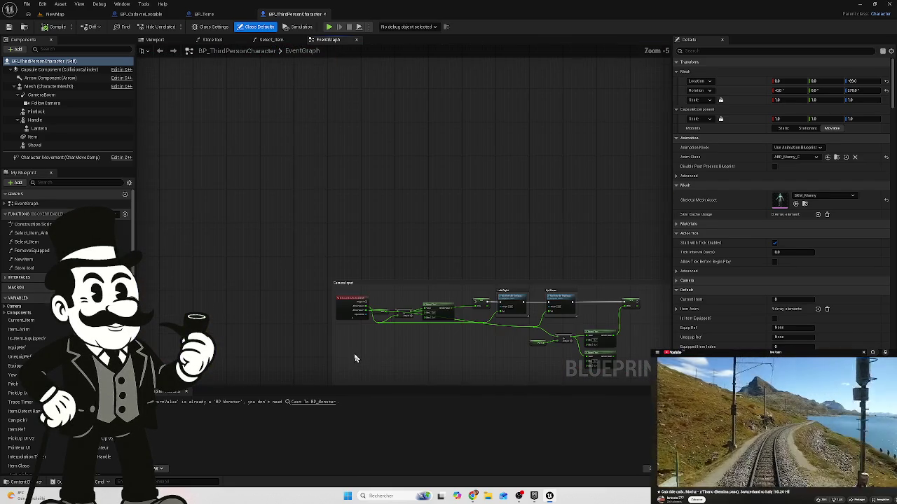
mouse_move(435, 281)
left_mouse_down()
mouse_move(404, 297)
mouse_move(354, 244)
mouse_move(360, 306)
left_mouse_up()
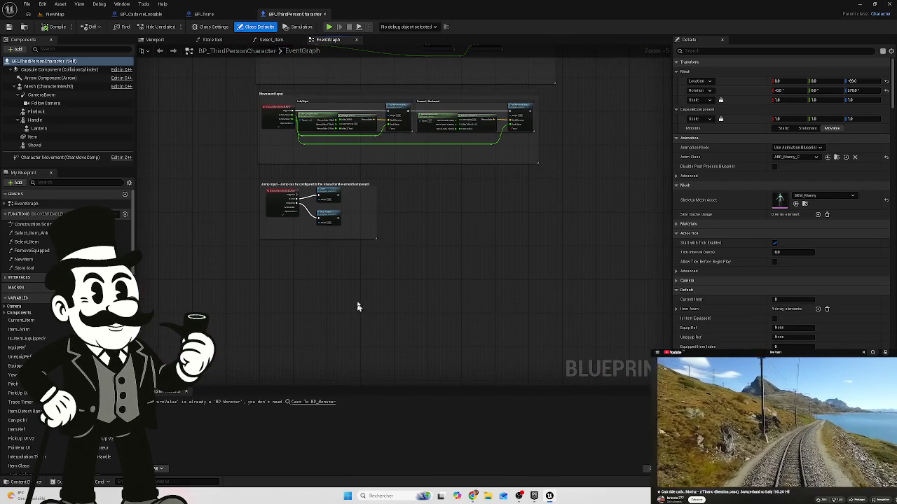
scroll(301, 206, "up", 2)
scroll(302, 207, "up", 2)
left_click_drag(491, 164, 481, 300)
mouse_move(351, 95)
left_mouse_down()
mouse_move(312, 186)
mouse_move(318, 201)
left_mouse_up()
mouse_move(311, 178)
left_mouse_down()
mouse_move(310, 160)
mouse_move(294, 270)
mouse_move(376, 271)
mouse_move(294, 257)
mouse_move(253, 234)
left_mouse_up()
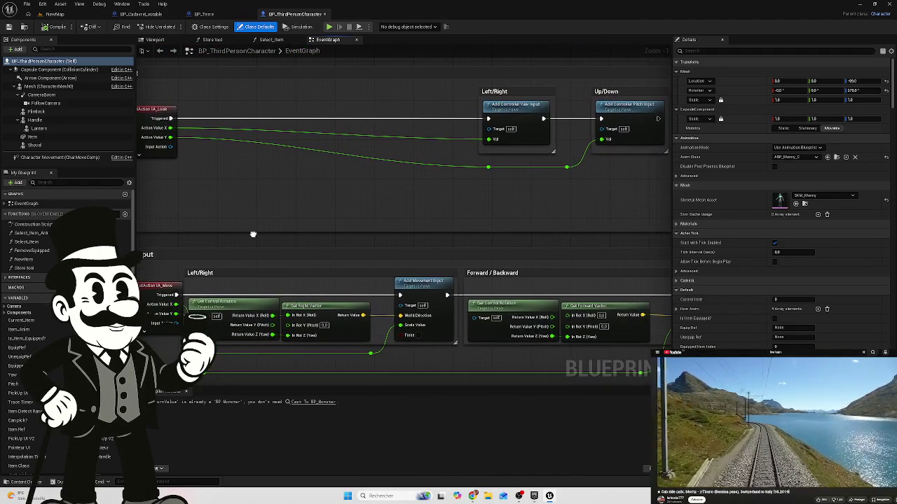
scroll(321, 280, "down", 5)
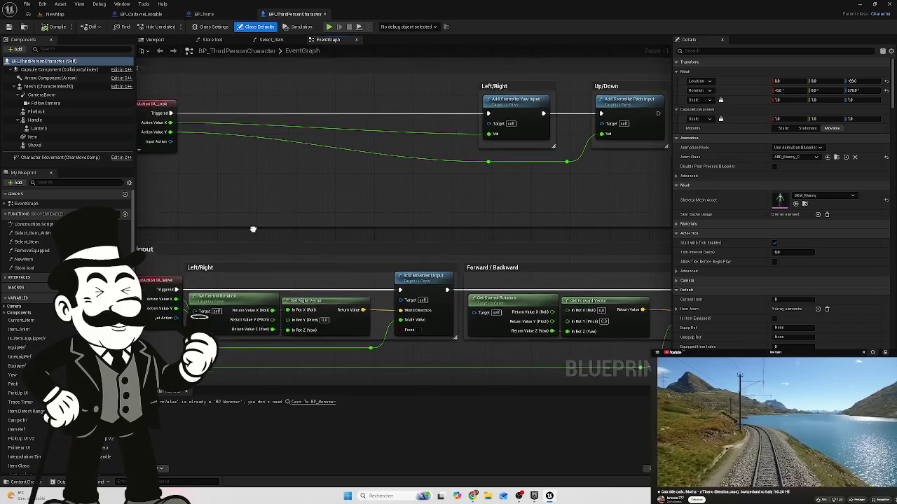
scroll(336, 145, "up", 2)
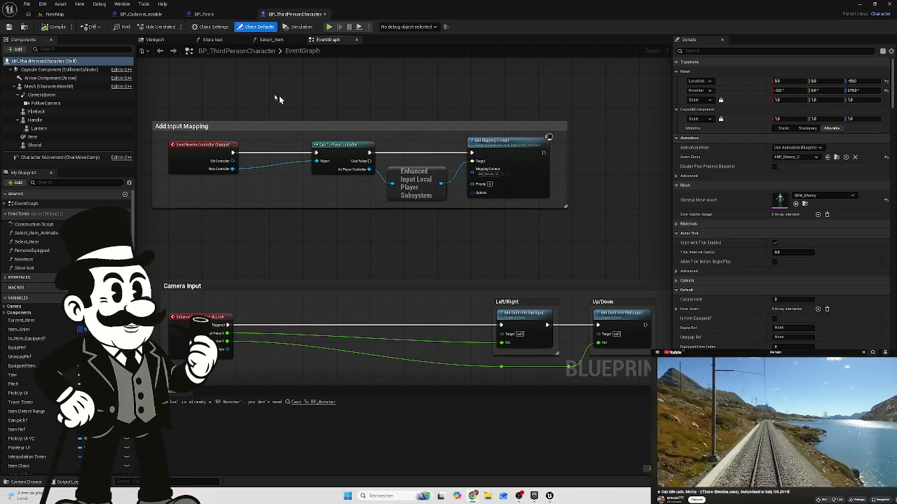
left_click(204, 14)
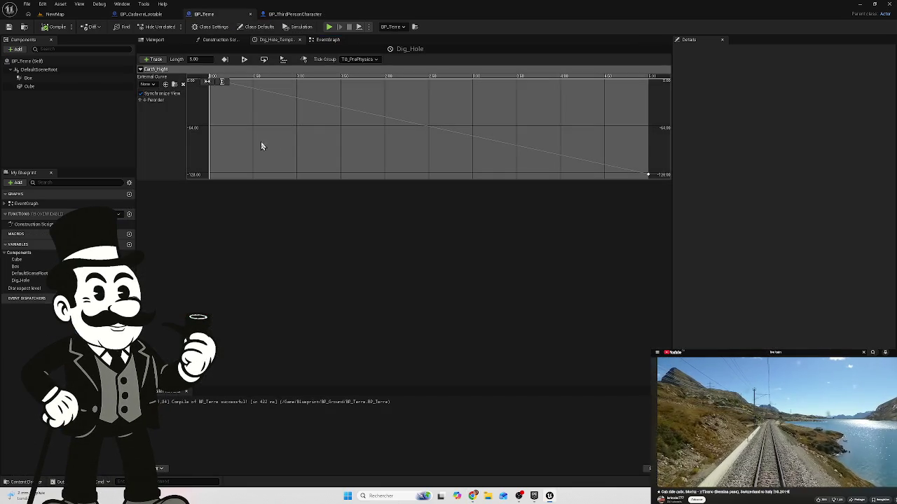
Step: Switch to BP_Terre's event graph and move an input node higher
left_click(226, 39)
left_click(326, 40)
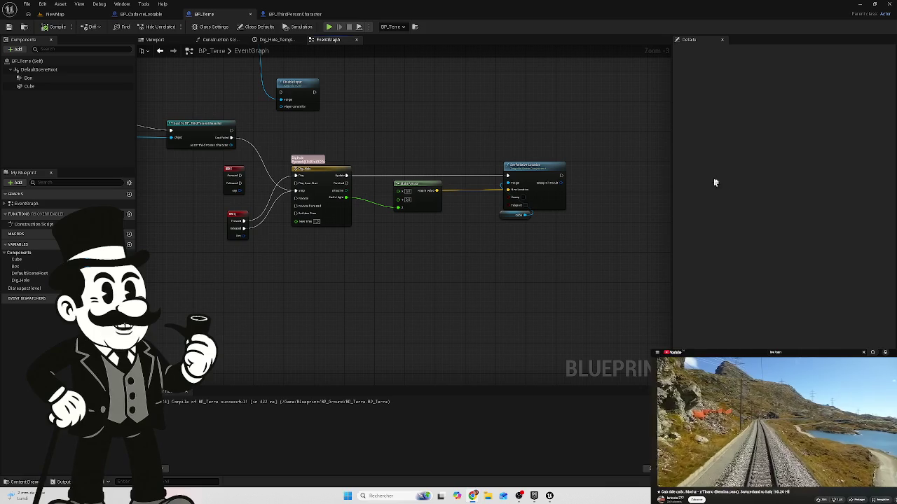
scroll(378, 176, "down", 1)
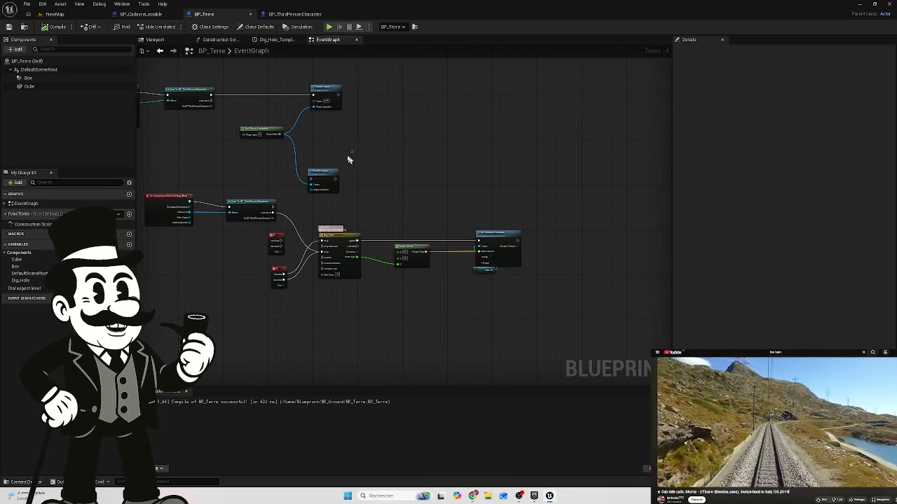
mouse_move(328, 172)
left_mouse_down()
mouse_move(325, 135)
mouse_move(325, 147)
mouse_move(312, 146)
mouse_move(336, 143)
left_mouse_up()
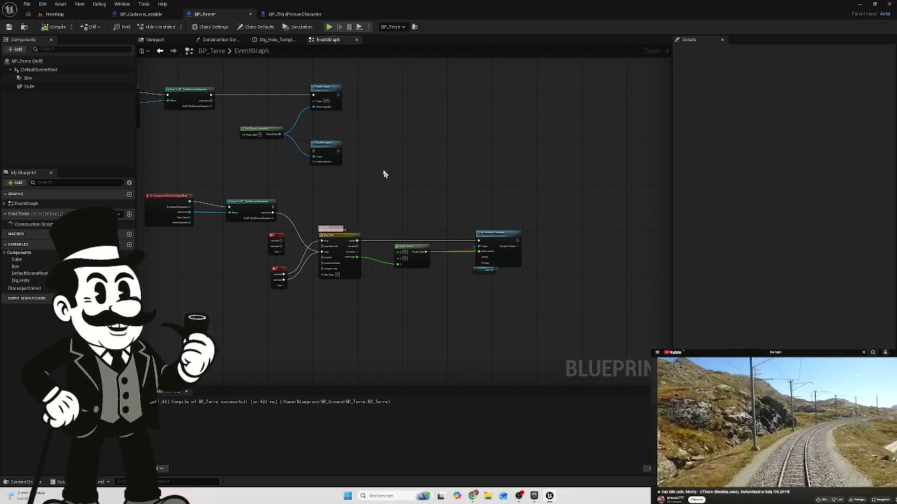
Step: Pan to lay out the Dig_Hole timeline feeding Make Vector into Set Relative Location
left_click_drag(346, 195, 459, 194)
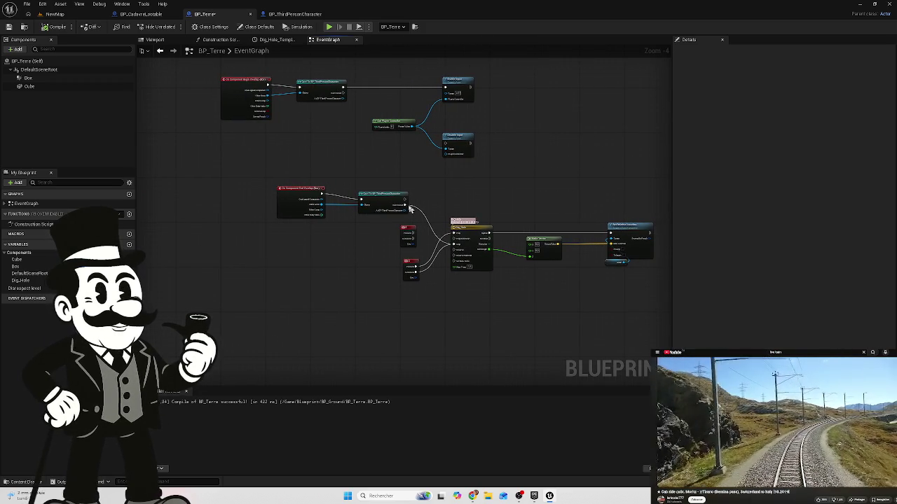
left_click_drag(354, 266, 257, 236)
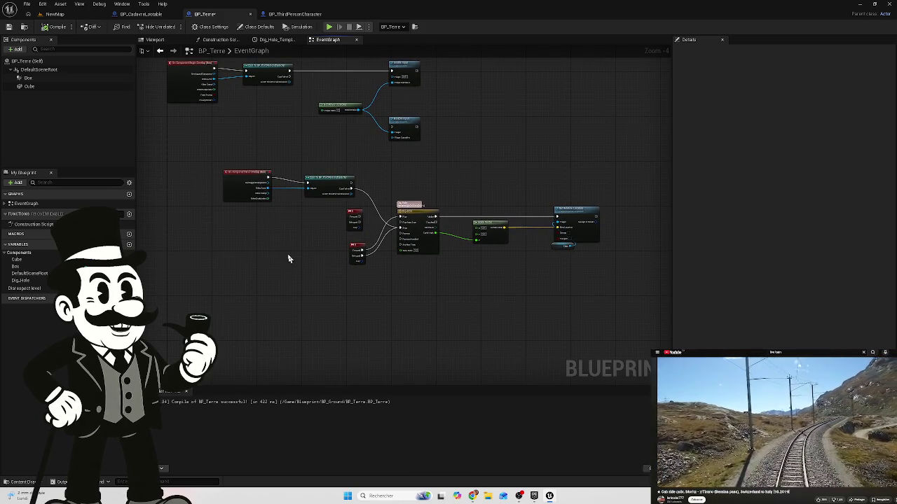
mouse_move(442, 285)
left_mouse_down()
mouse_move(358, 258)
mouse_move(340, 267)
left_mouse_up()
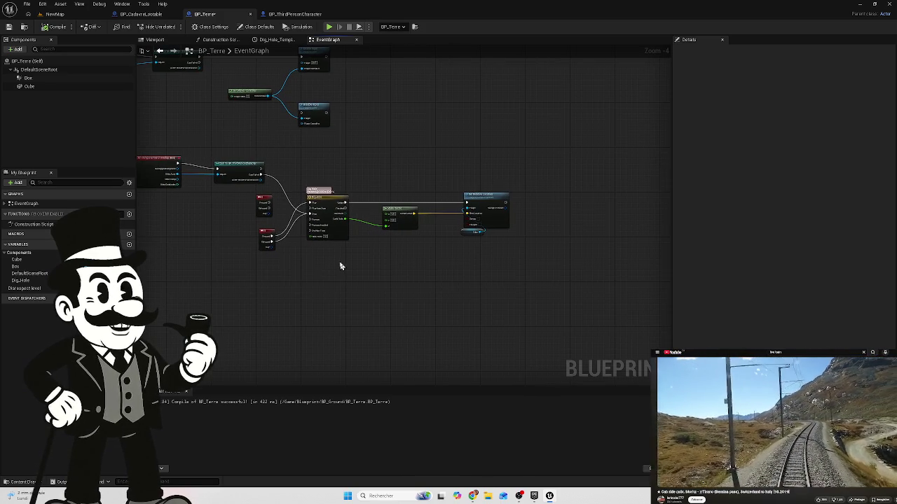
left_click_drag(487, 278, 428, 281)
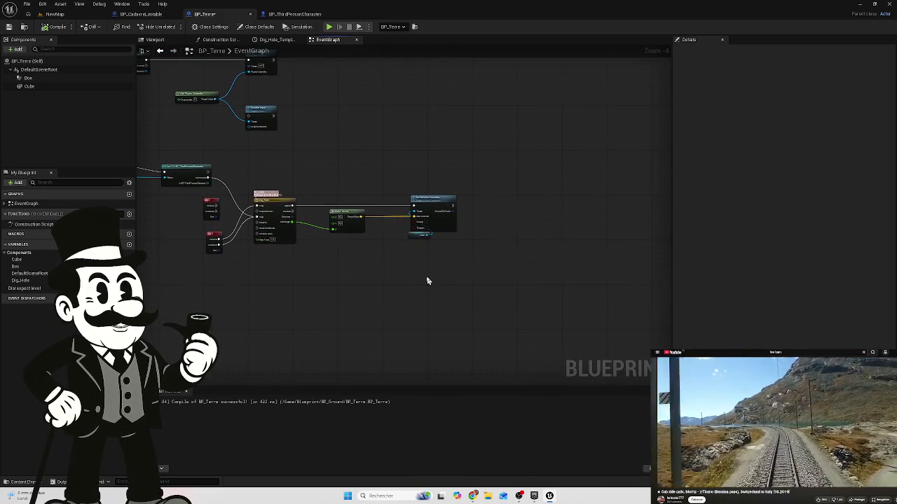
scroll(434, 237, "up", 3)
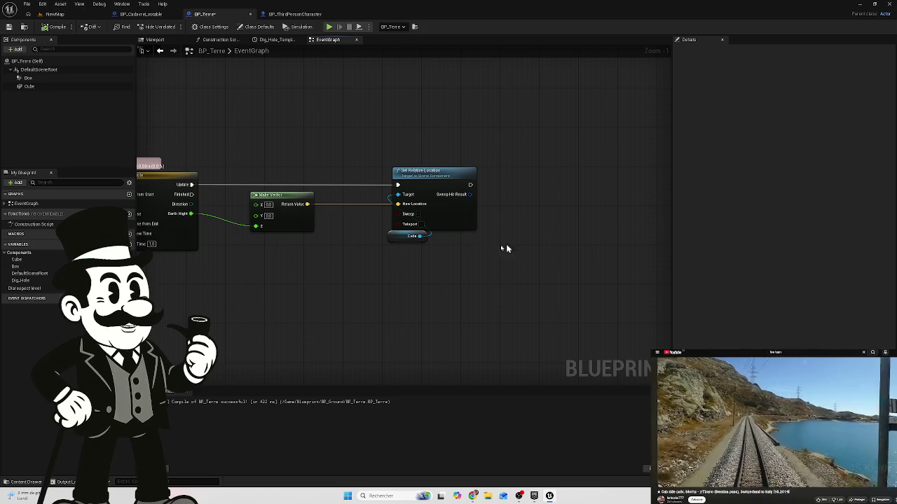
left_click_drag(218, 241, 456, 251)
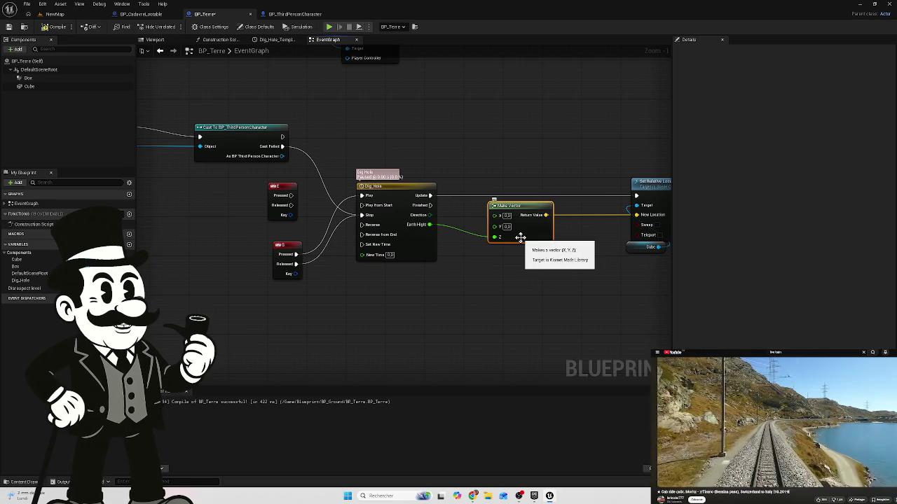
left_click(491, 231)
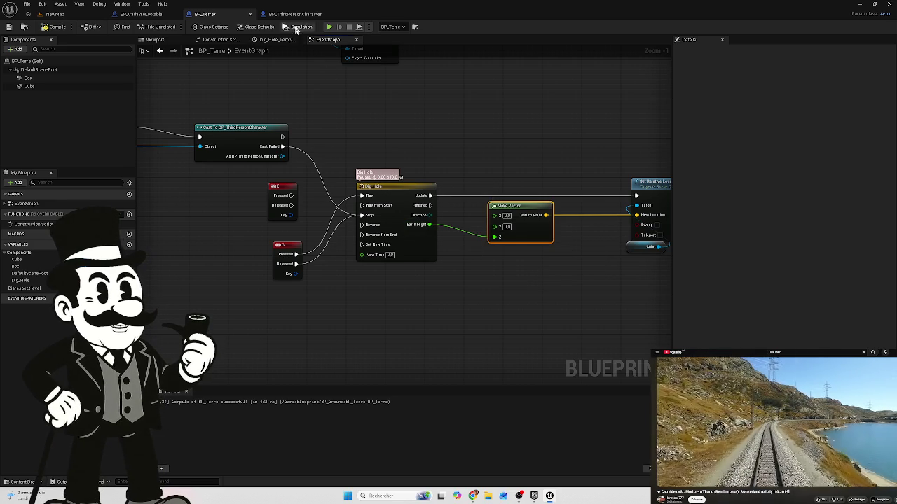
left_click_drag(477, 238, 402, 241)
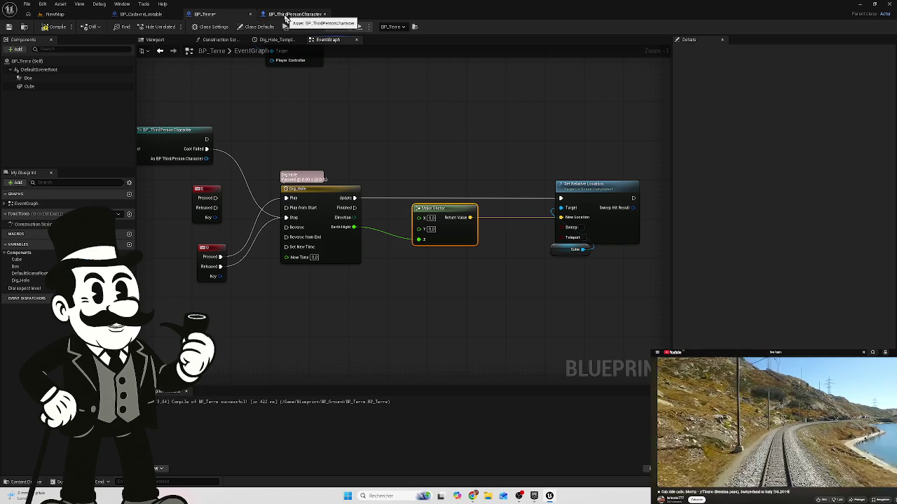
Step: Check the Dig_Hole curve's 5 s end key, recompile BP_Terre, and play-test the NewMap level
left_click(277, 40)
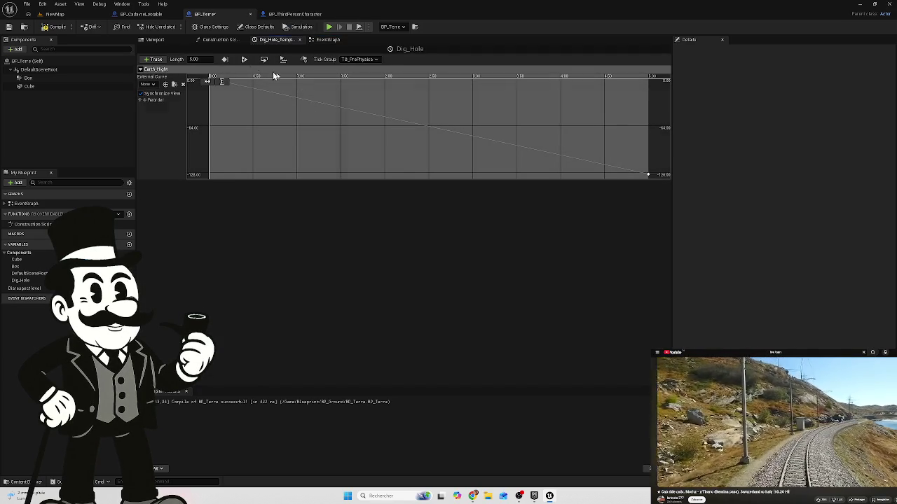
left_click(648, 175)
type("-10")
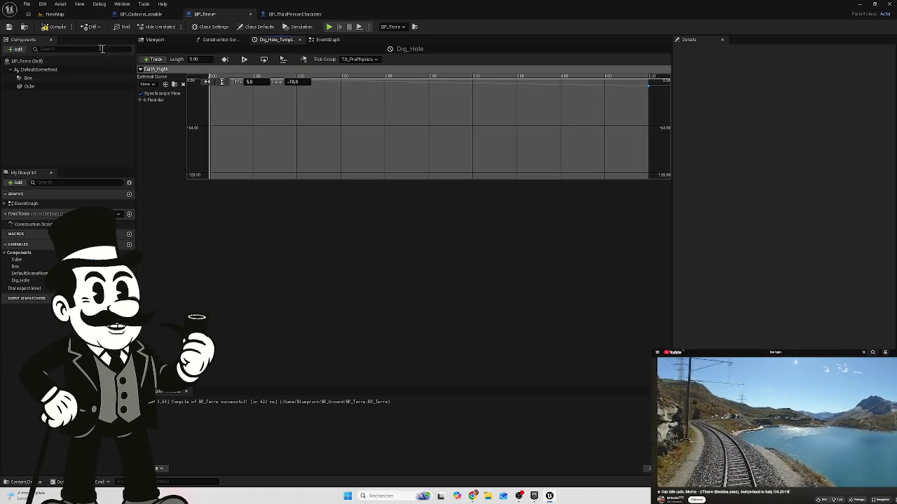
left_click(51, 28)
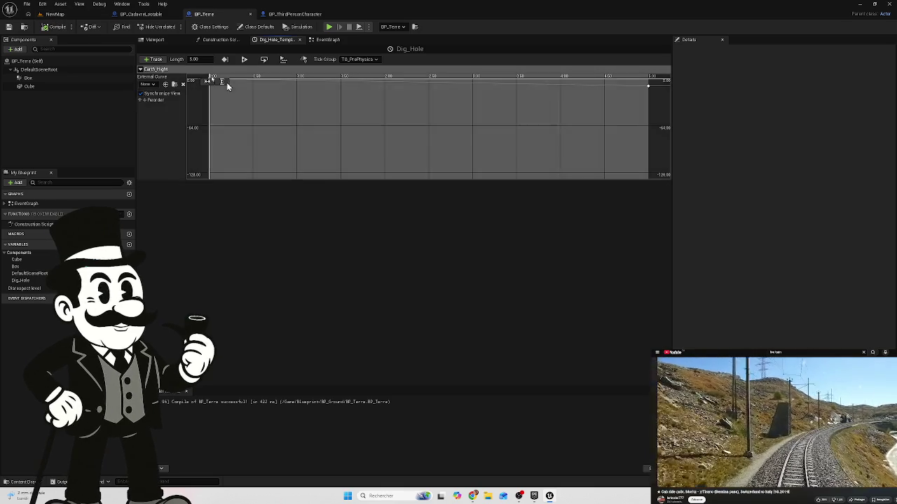
left_click(74, 15)
left_click(177, 29)
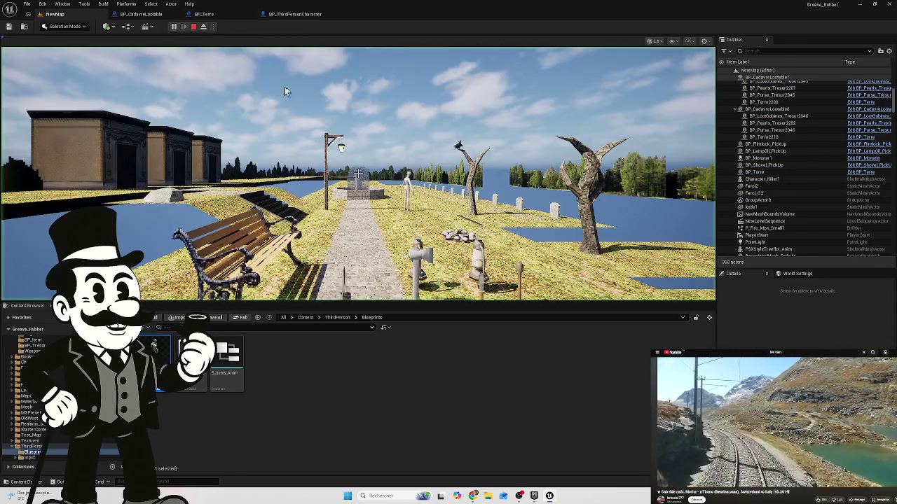
left_click(284, 91)
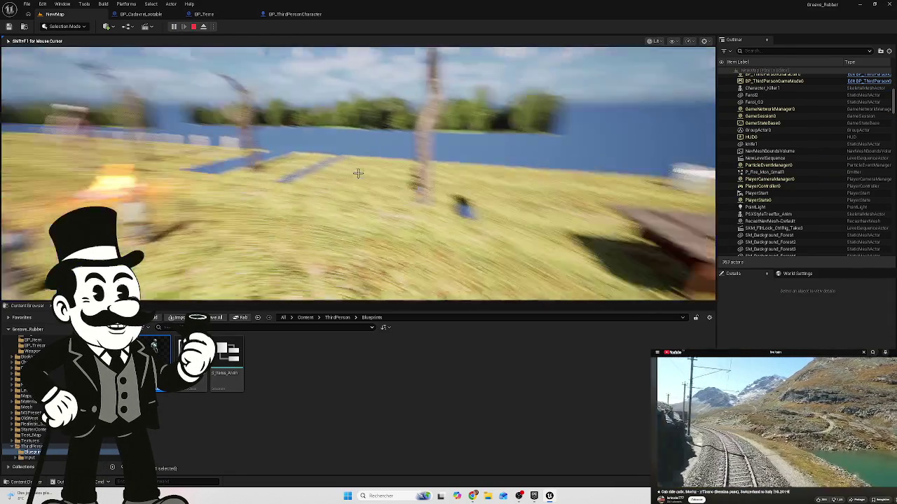
key("w")
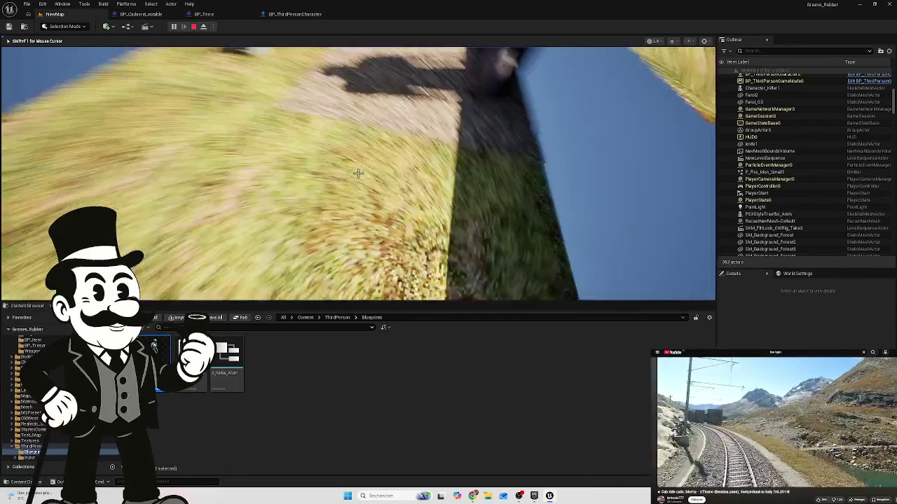
key("w")
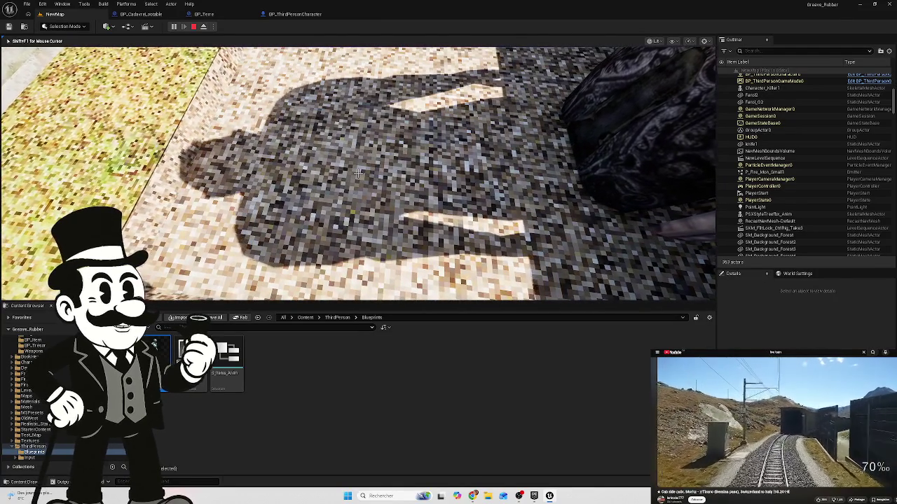
key("Escape")
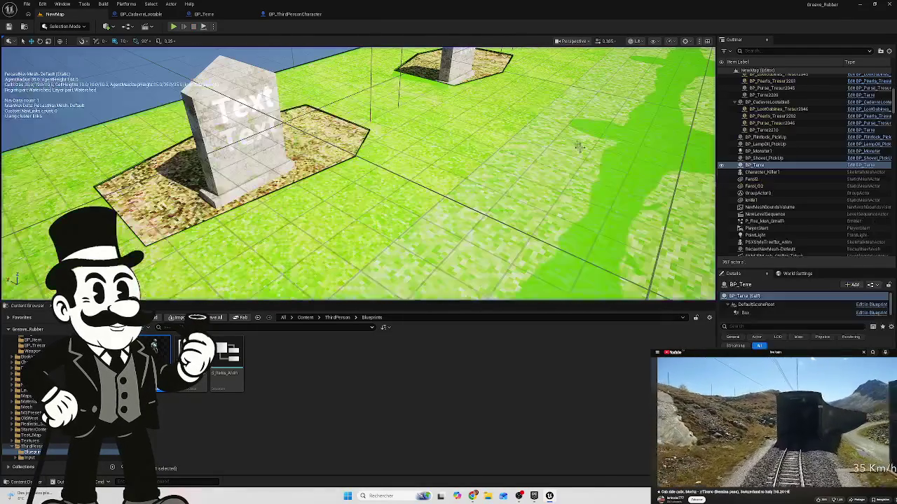
left_click(294, 14)
Step: Set the Dig_Hole timeline length to 20 seconds and fit the curve view to its keys
left_click(203, 14)
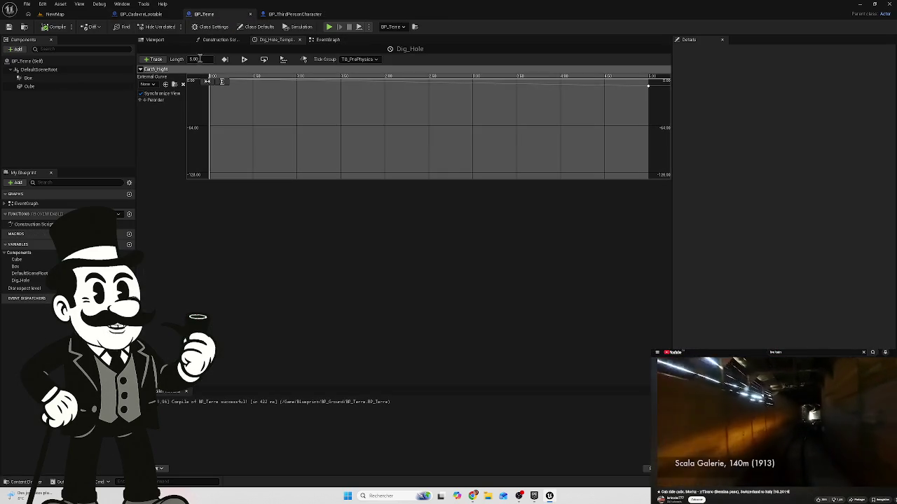
type("20")
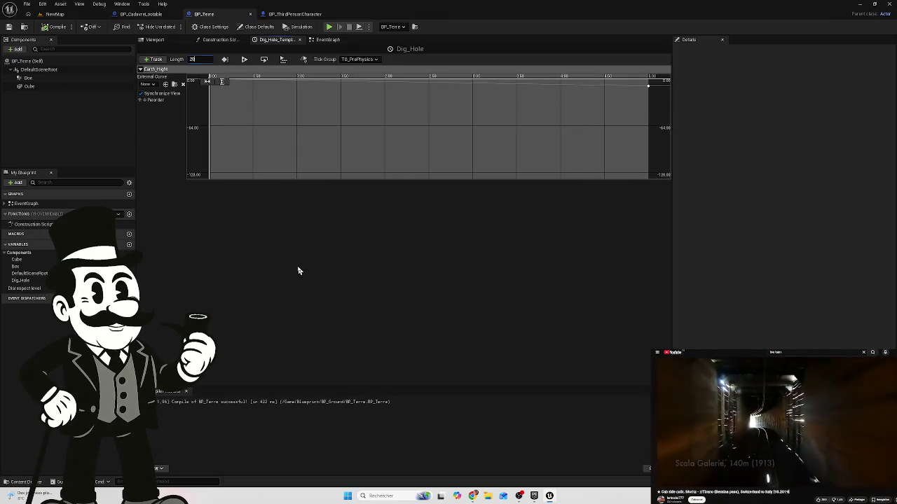
left_click(313, 211)
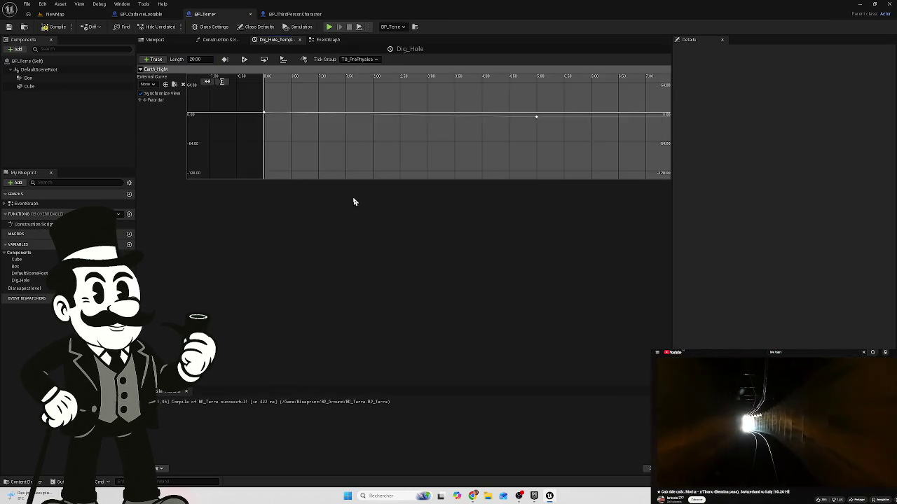
left_click(221, 82)
left_click(207, 82)
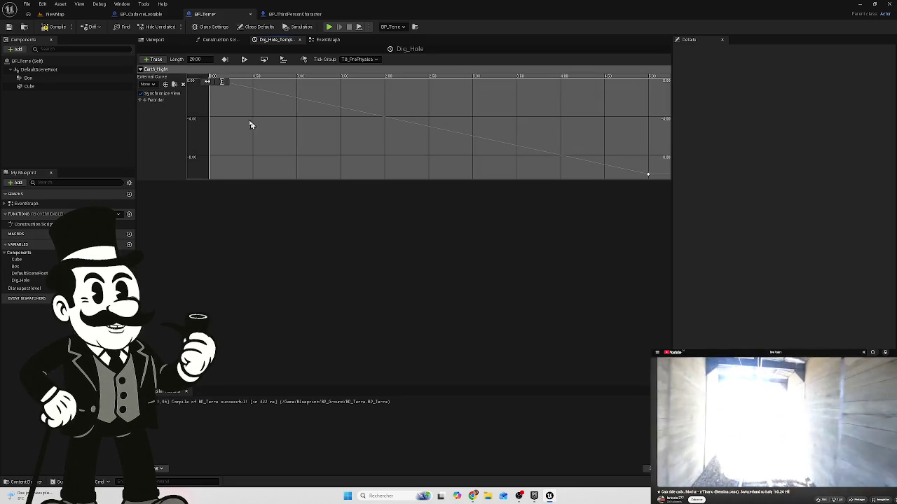
Step: Move the curve's end key to time 20 and value -100, then compile BP_Terre
left_click(646, 179)
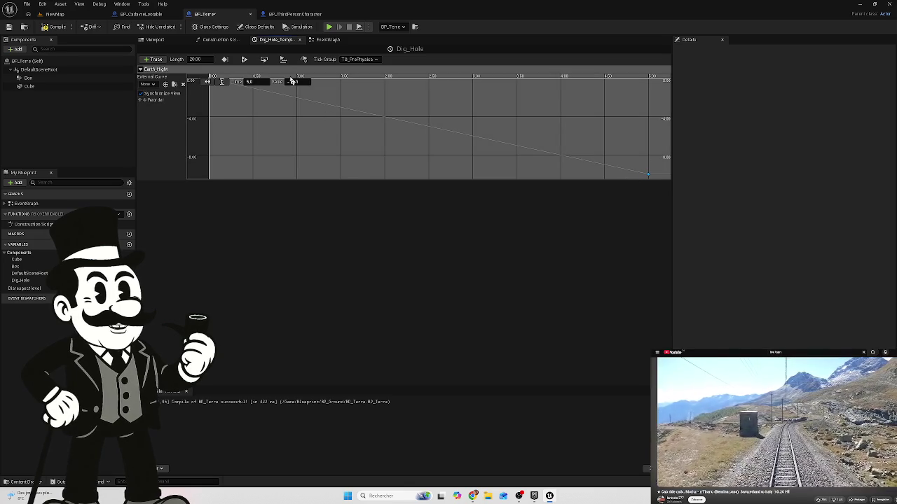
left_click_drag(250, 82, 232, 82)
left_click(255, 82)
type("20")
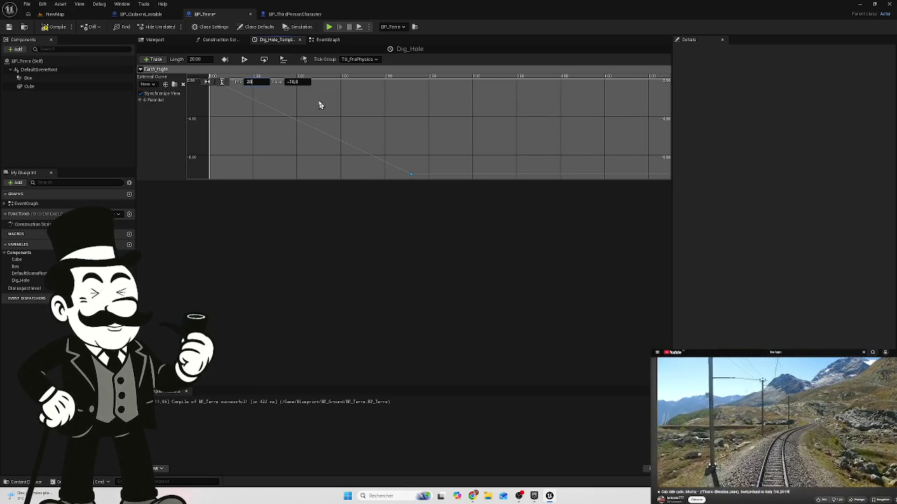
key("Return")
type("-100")
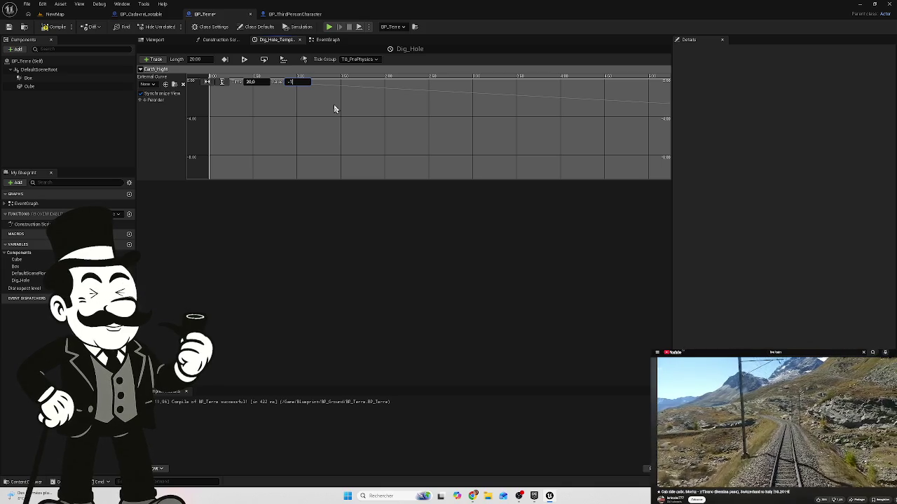
key("Return")
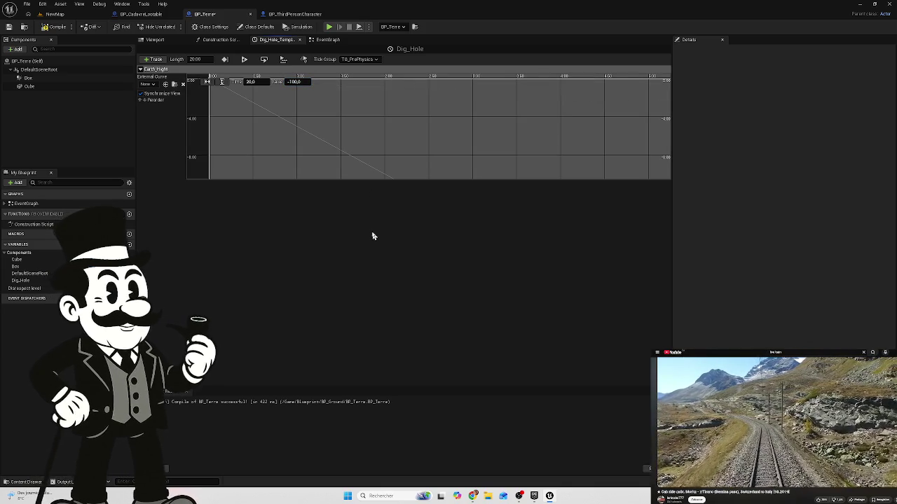
left_click(46, 26)
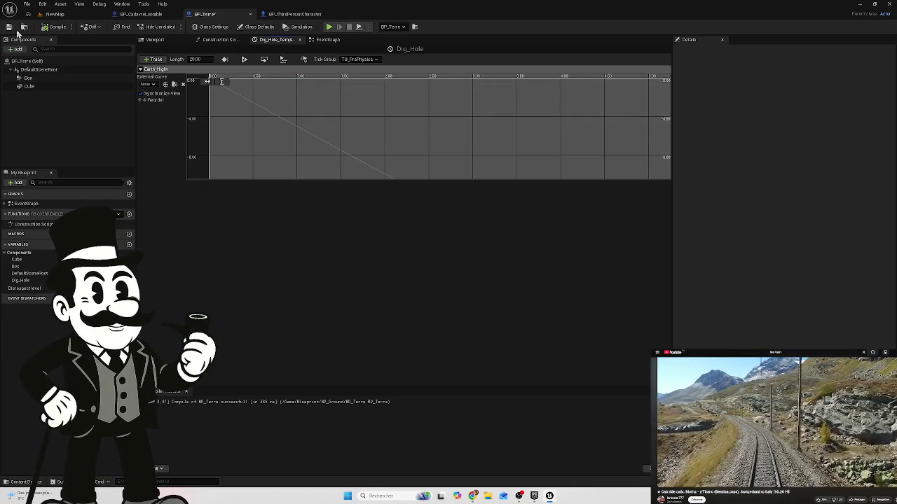
left_click(55, 14)
left_click(175, 27)
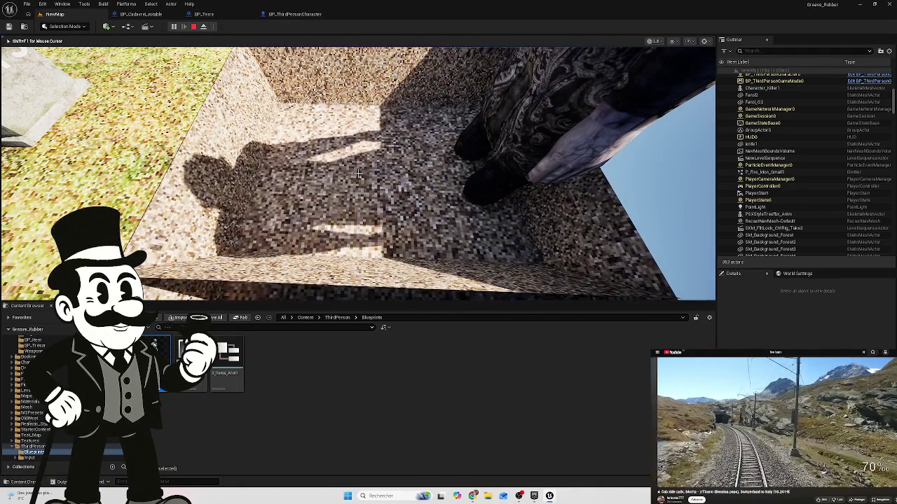
left_click(358, 173)
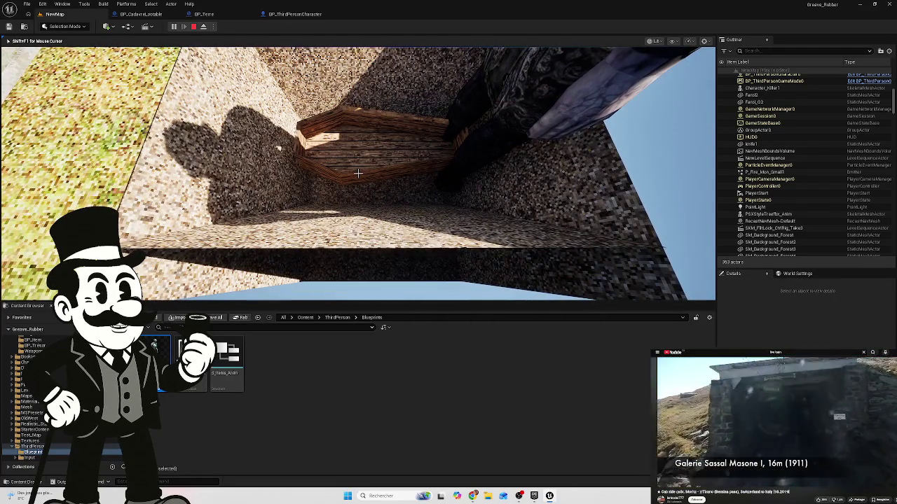
key("Escape")
left_click(293, 15)
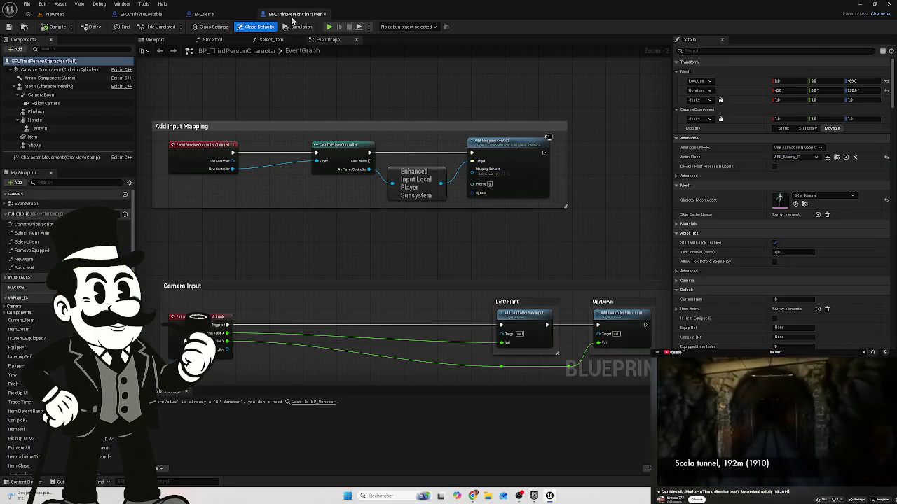
left_click(207, 14)
left_click(292, 15)
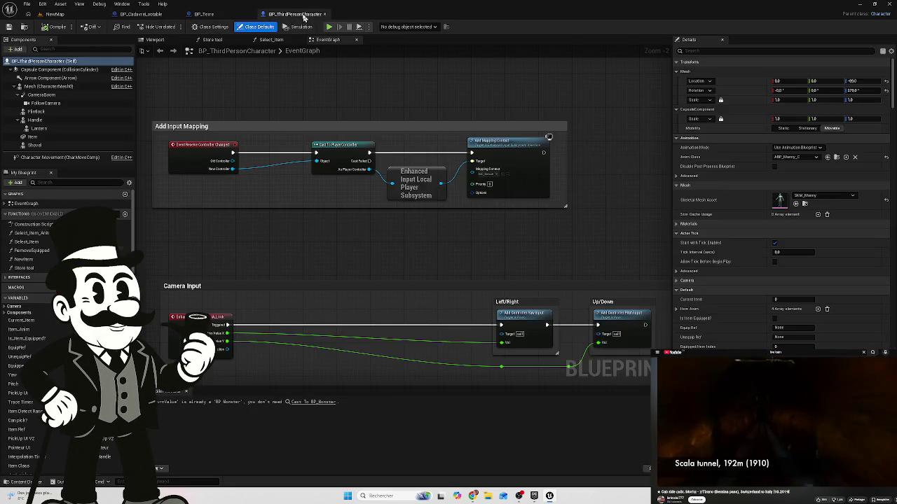
left_click(228, 16)
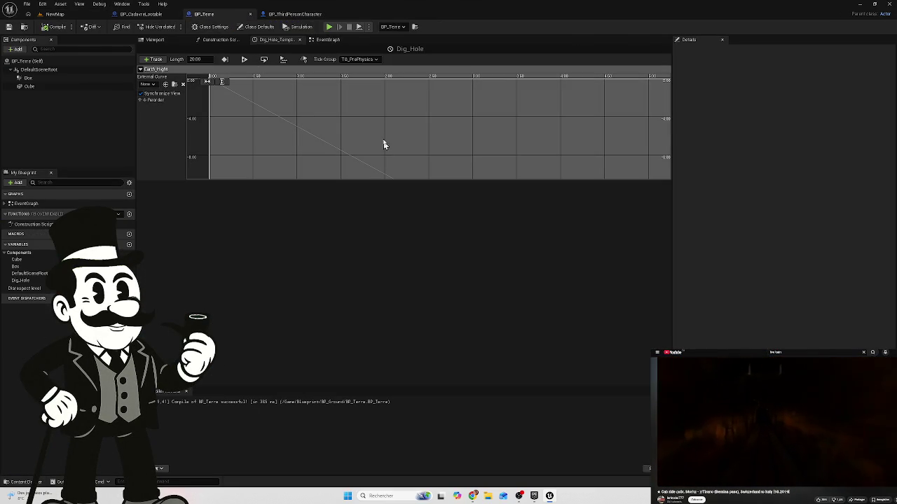
left_click(207, 82)
Step: Change the Dig_Hole end key's value from -100 to -50, recompile BP_Terre, and view its event graph
left_click(222, 82)
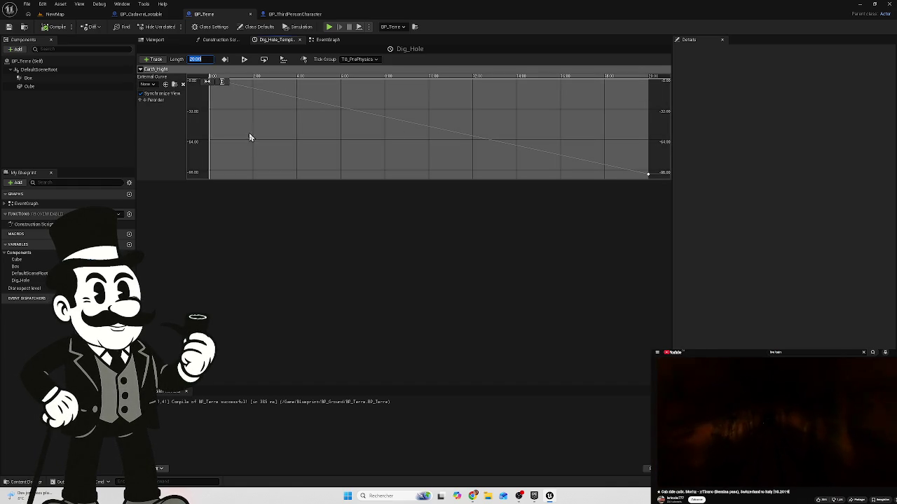
left_click(645, 172)
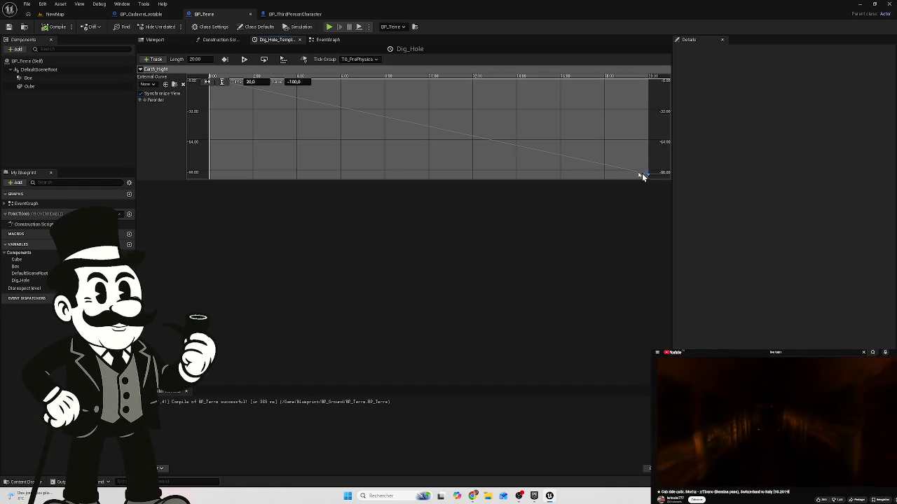
left_click(295, 82)
type("-")
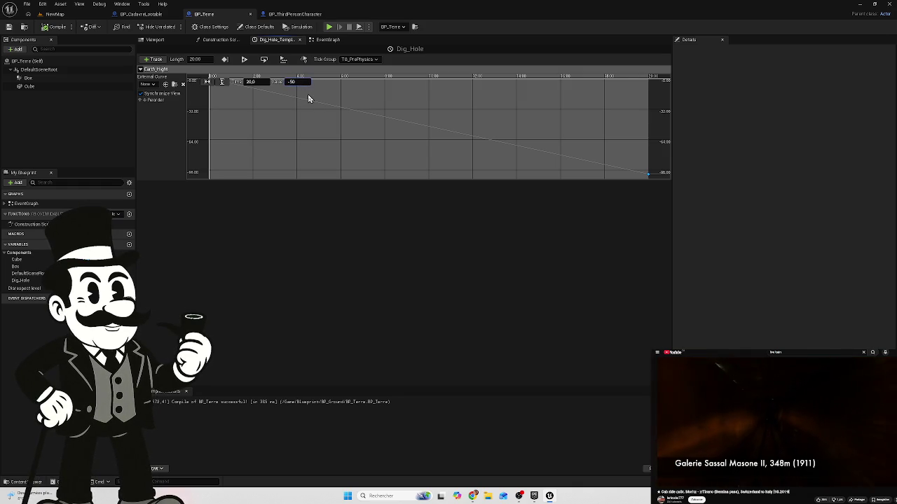
type("50")
key("Return")
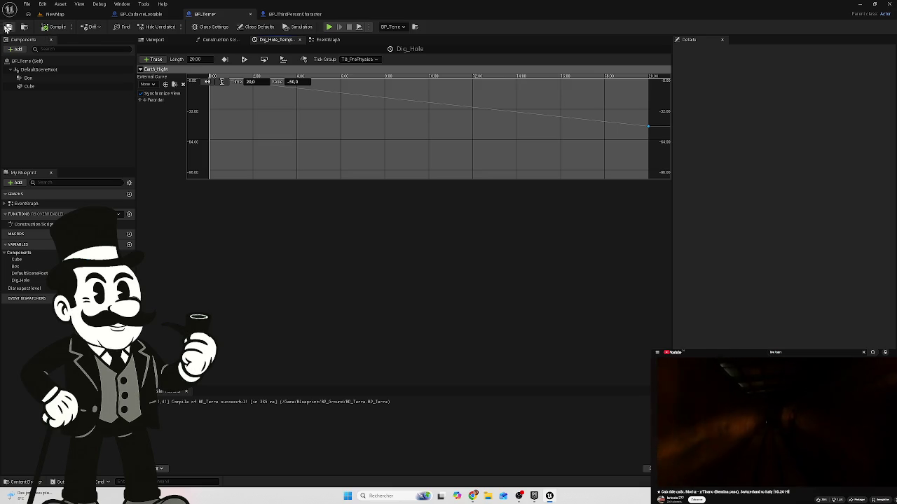
left_click(52, 28)
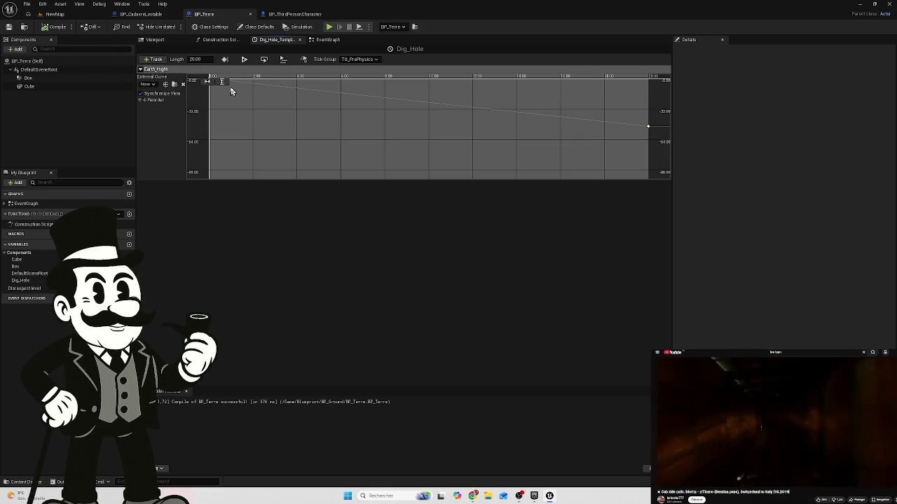
left_click(314, 40)
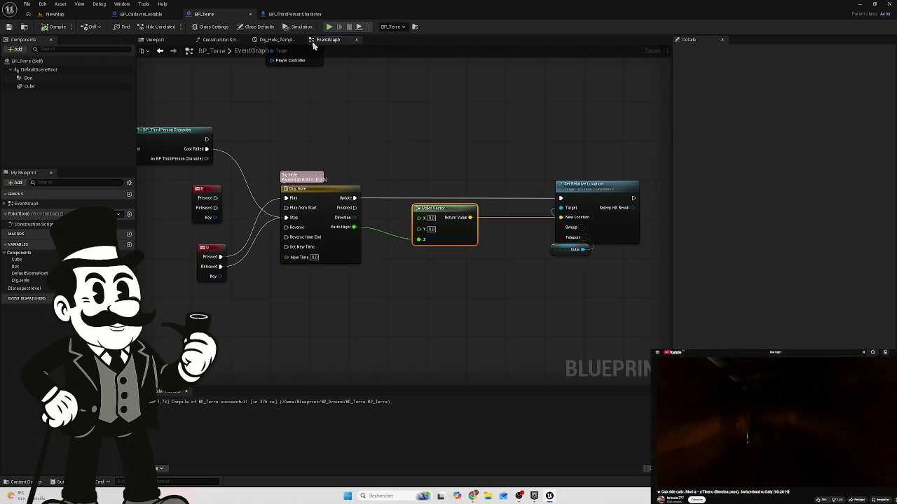
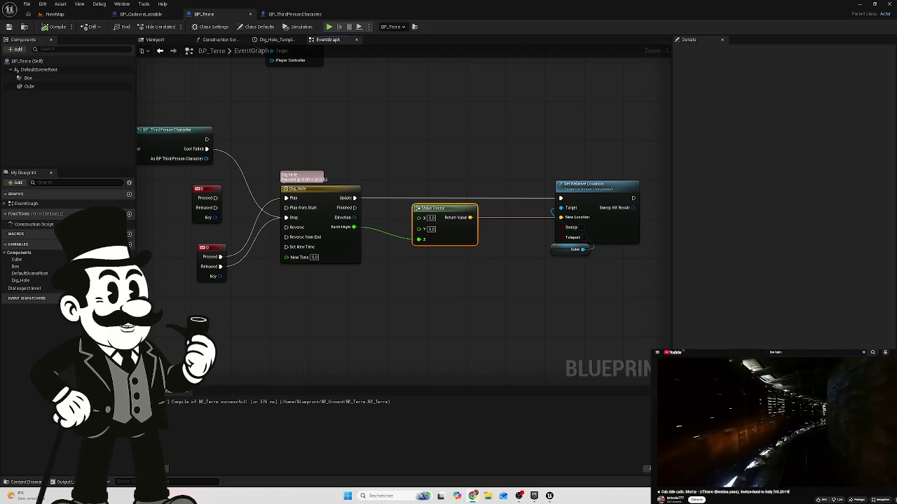
Step: Playtest digging in NewMap, walking toward the gravestones, then return to BP_Terre
left_click(54, 14)
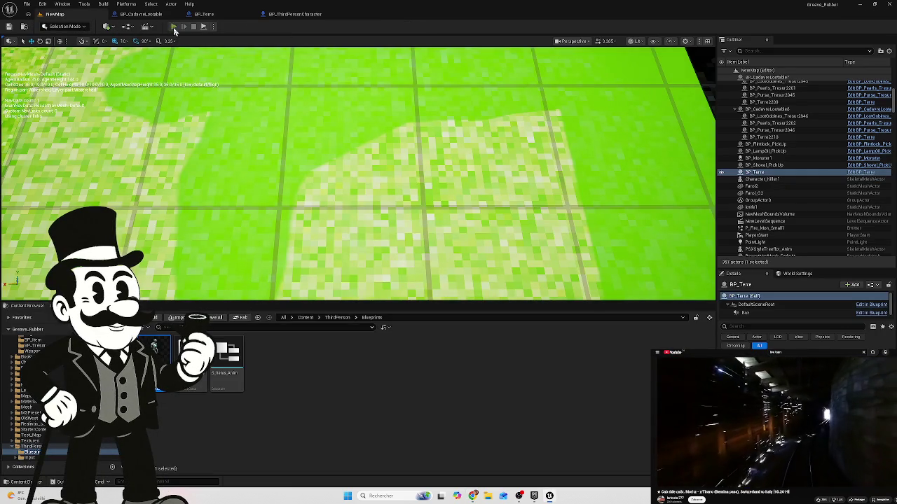
left_click(174, 27)
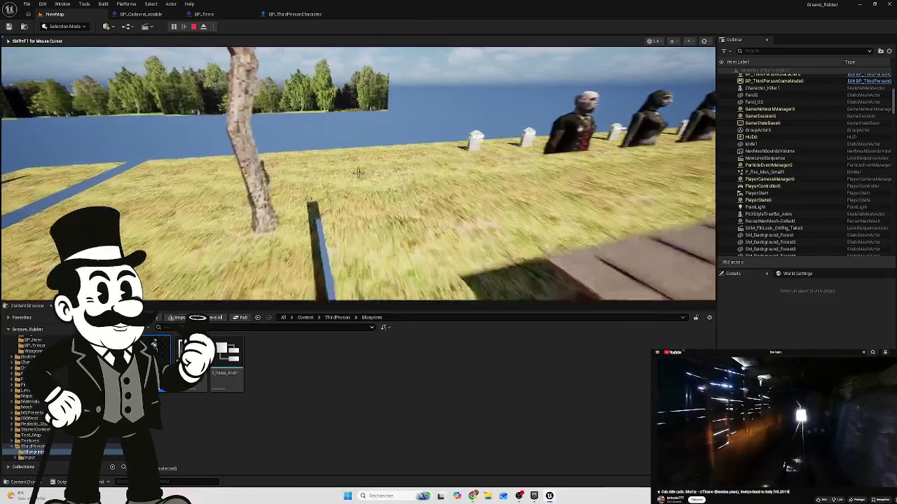
key("w")
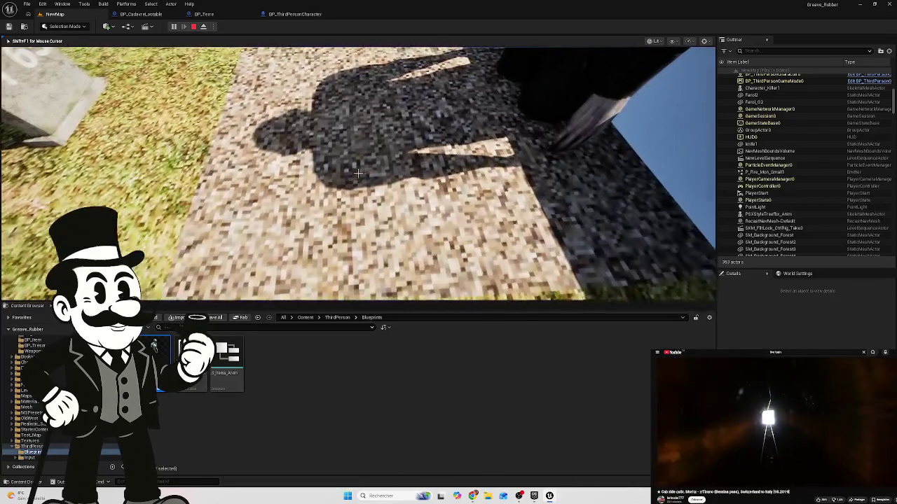
key("w")
key("w")
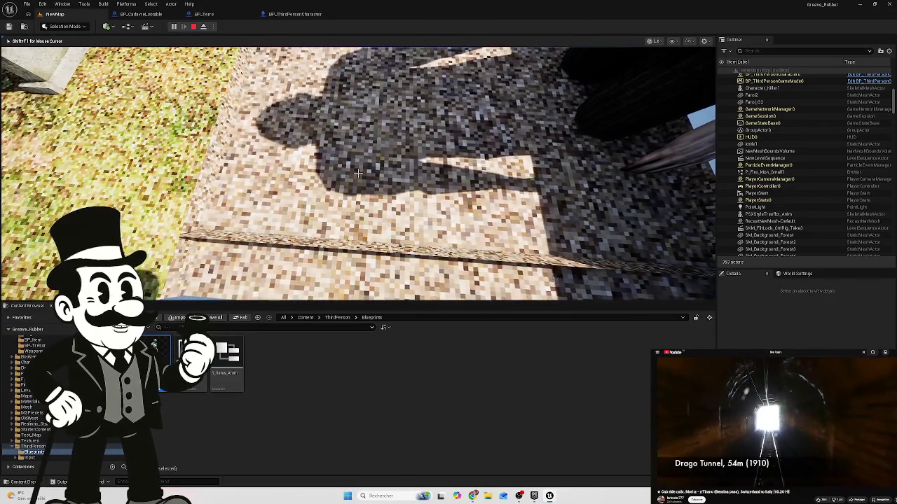
key("w")
key("Escape")
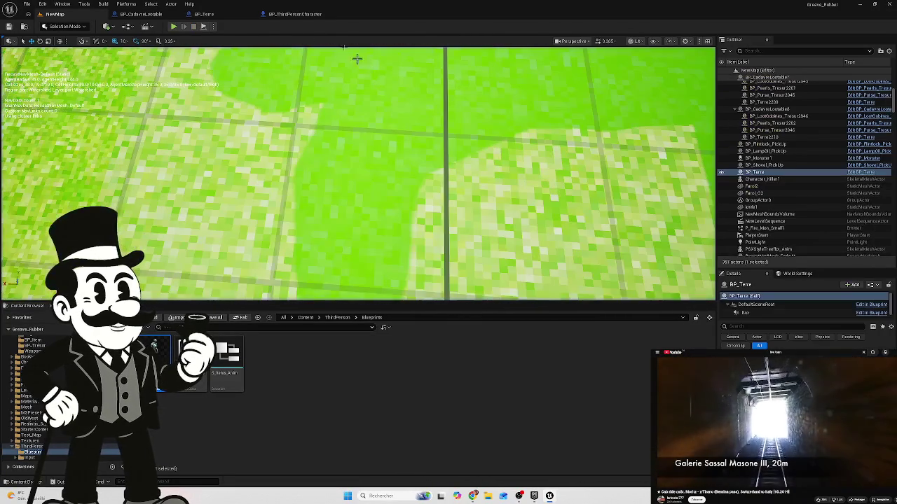
left_click(202, 15)
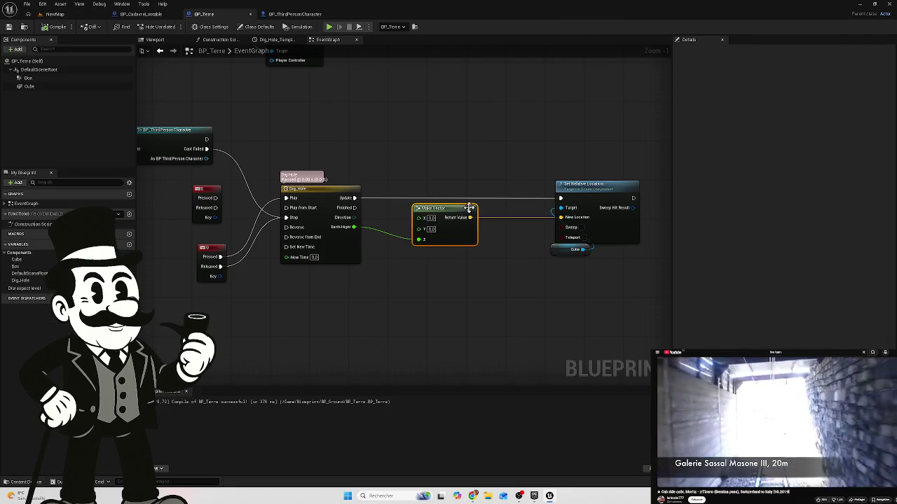
Step: Set the Dig_Hole timeline length to 5 and move the last Earth Hight key to time 5
left_click(262, 40)
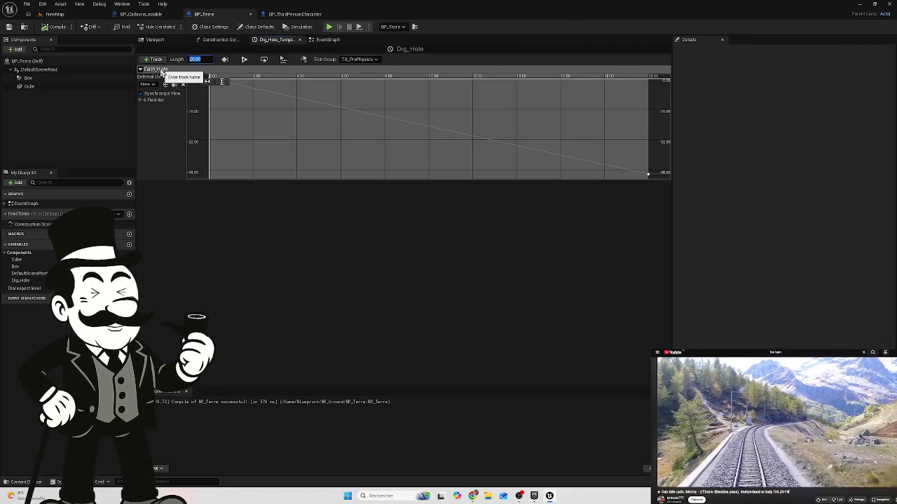
type("5")
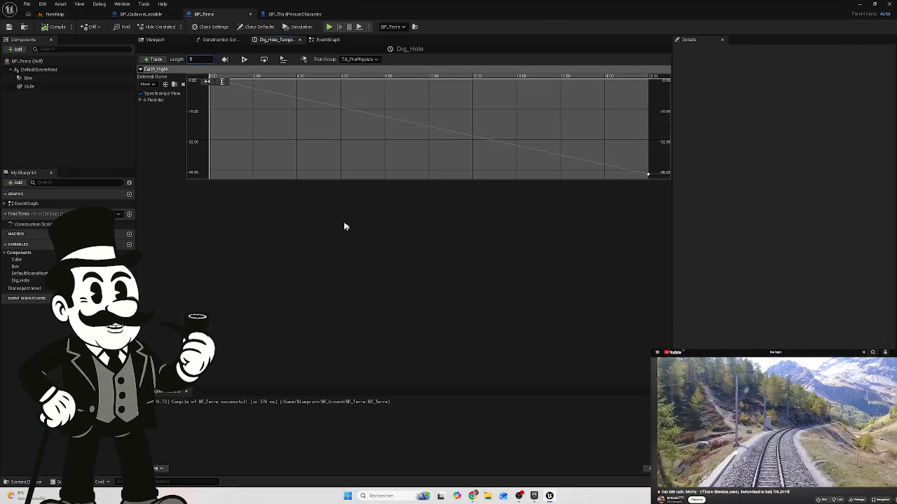
key("Return")
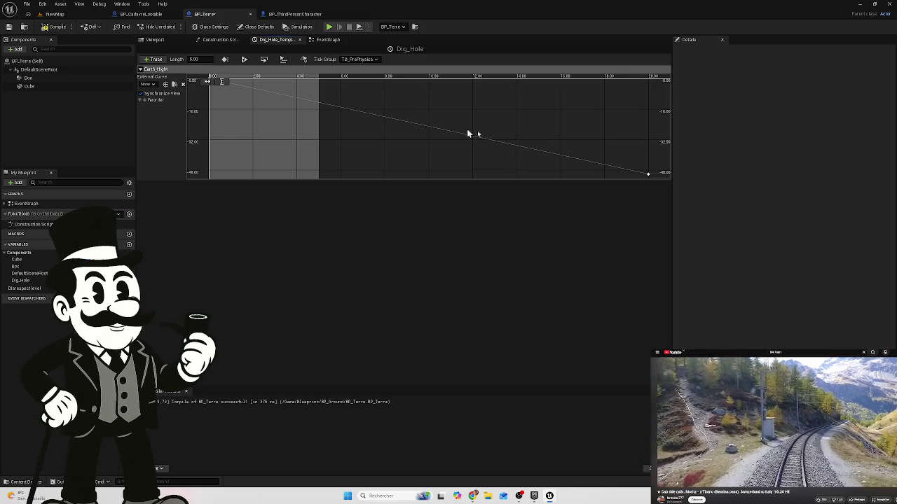
left_click_drag(657, 182, 656, 182)
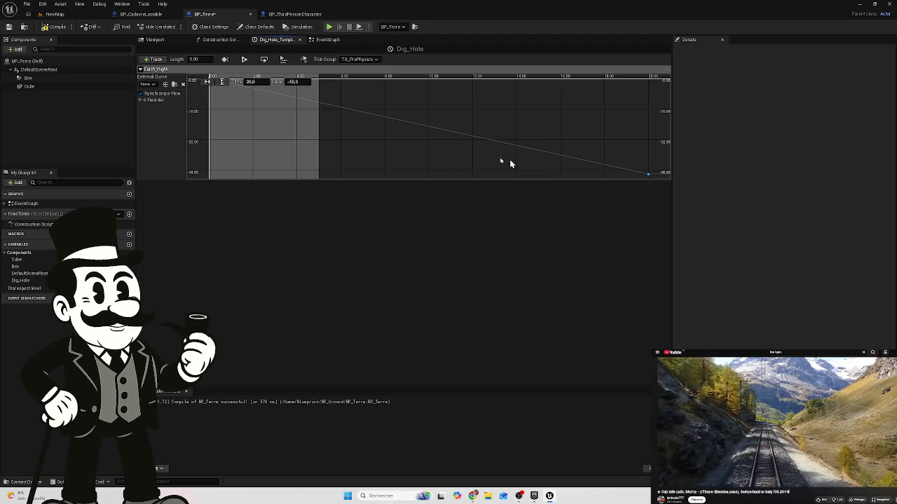
left_click_drag(255, 82, 238, 82)
left_click(256, 82)
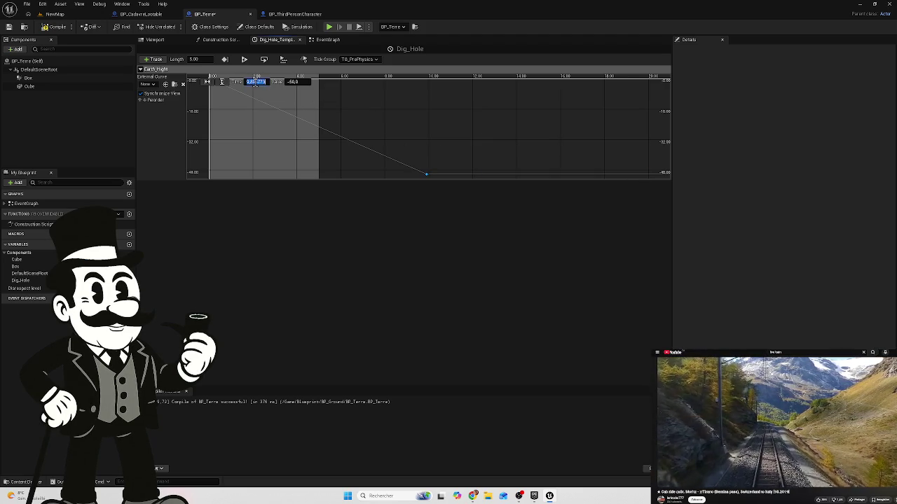
type("5")
key("Return")
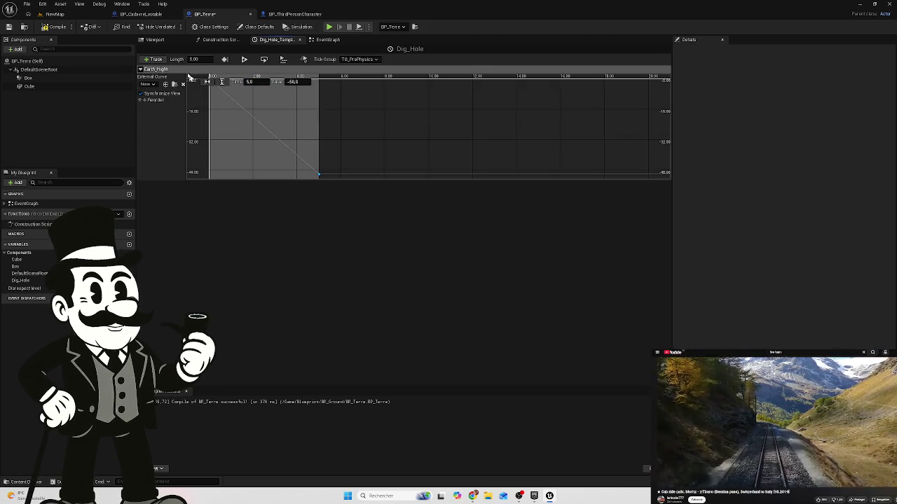
Step: Fit the curve to the 5-second range, recompile BP_Terre and return to NewMap
left_click(207, 83)
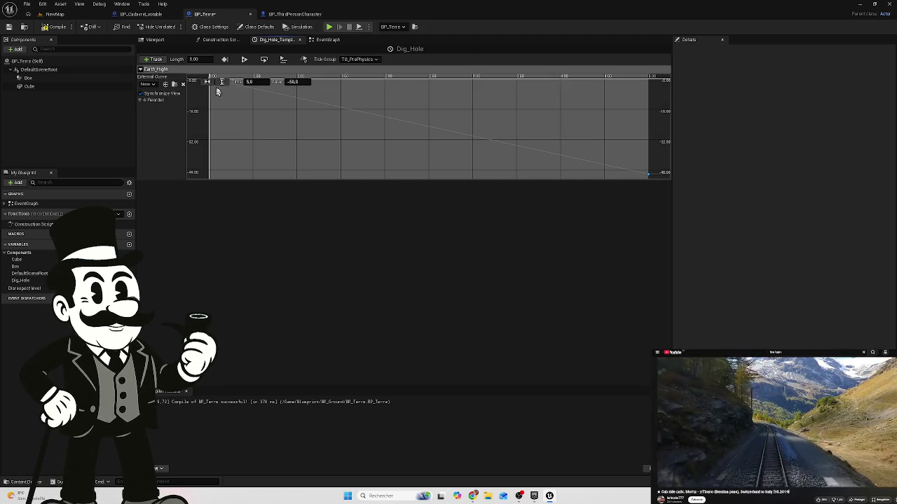
left_click(49, 31)
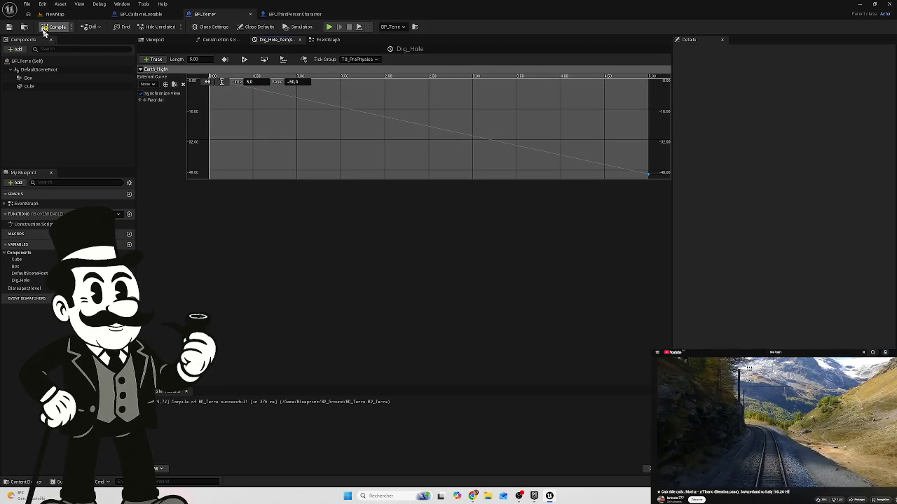
left_click(53, 14)
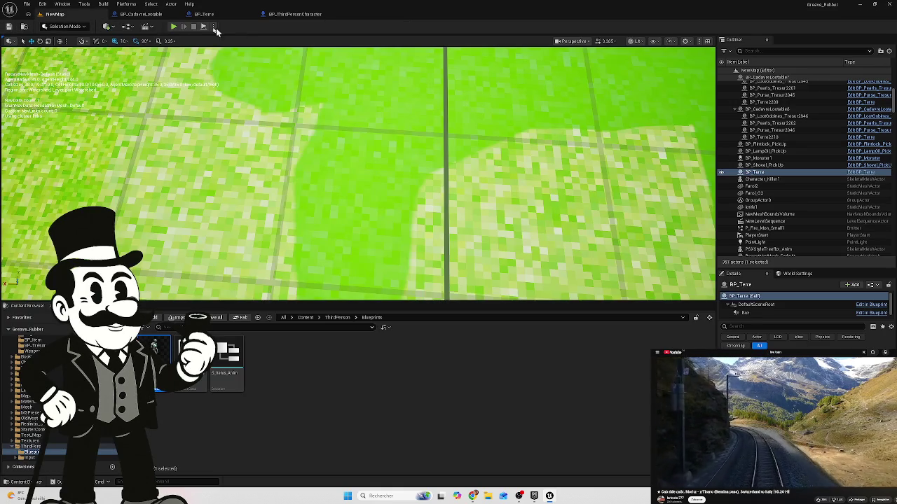
Step: Play NewMap to watch the 5-second dig, then stop and reopen BP_Terre's Dig_Hole timeline
left_click(175, 26)
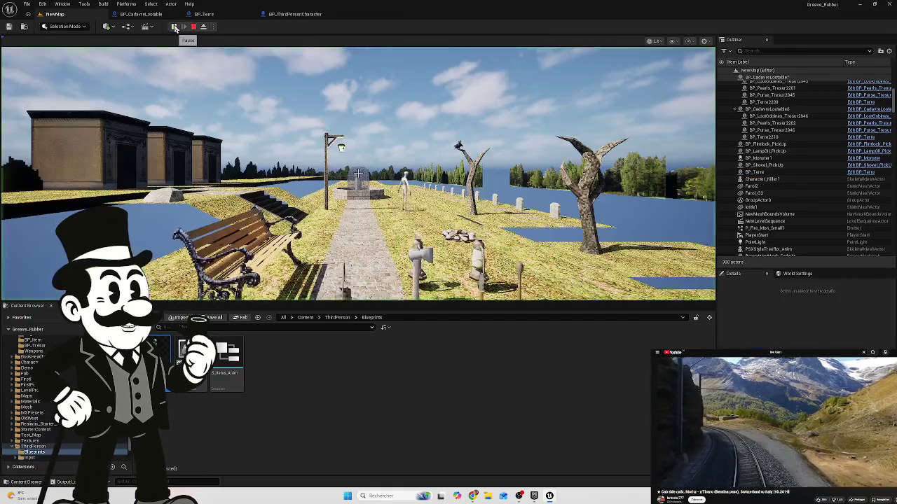
left_click(315, 177)
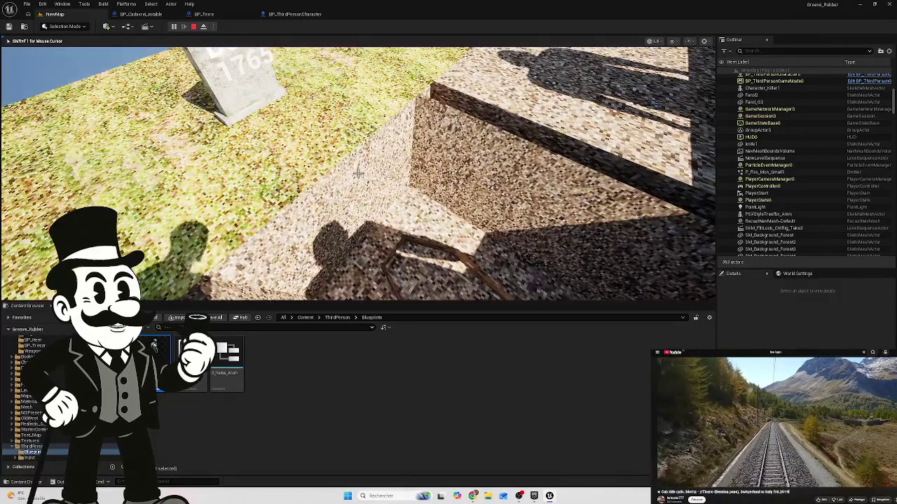
key("Escape")
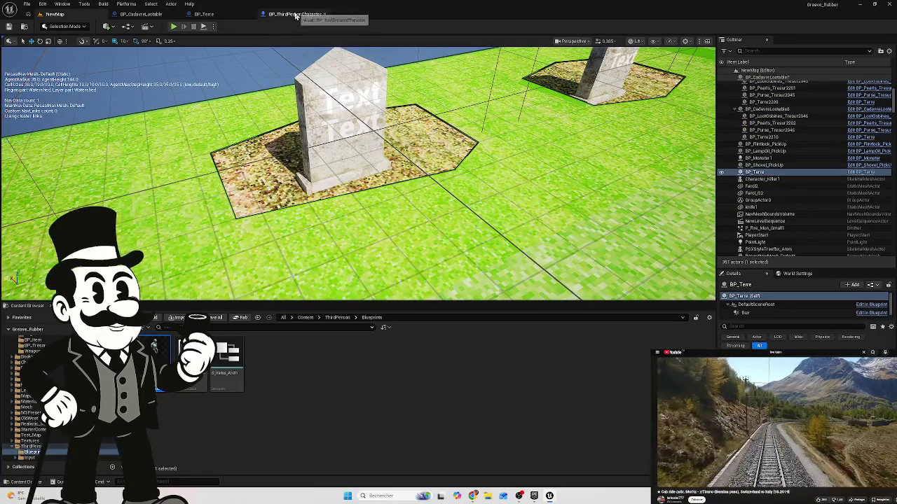
left_click(295, 15)
left_click(204, 15)
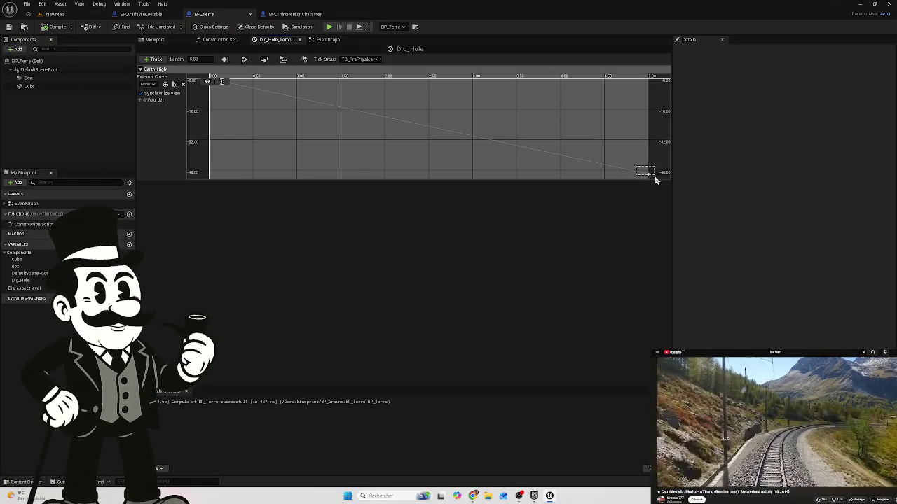
Step: Set the Dig_Hole end key value to -55, compile and save BP_Terre, then playtest it
left_click_drag(657, 182, 657, 182)
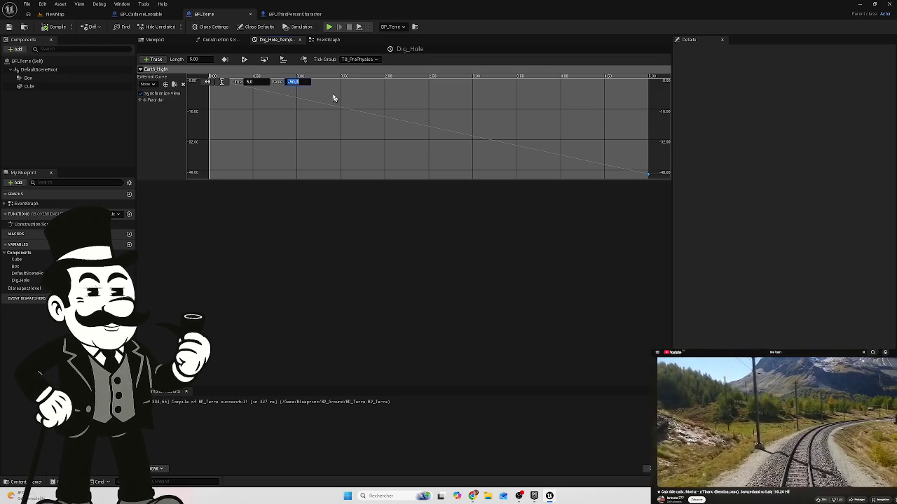
type("-55")
key("Return")
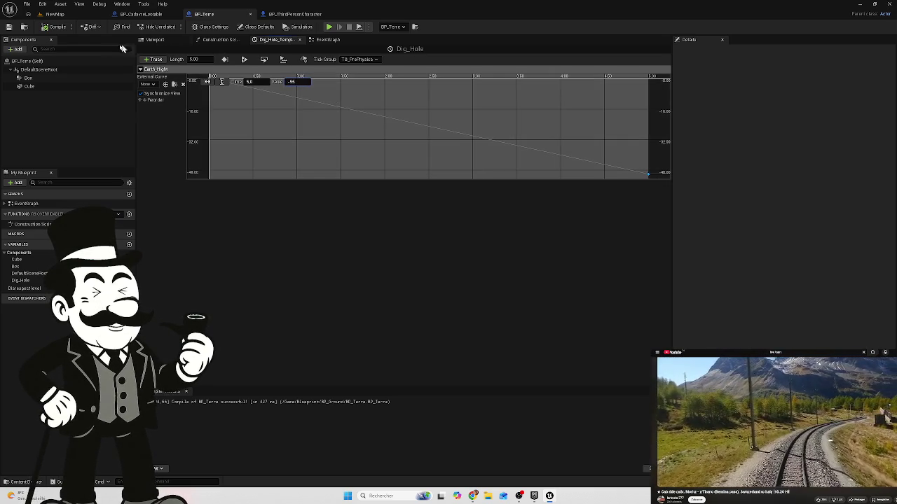
left_click(54, 32)
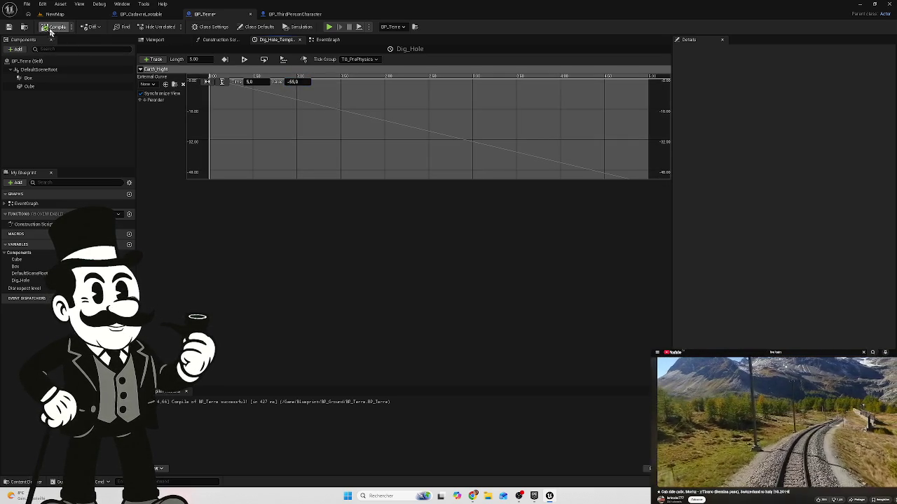
left_click(8, 27)
left_click(54, 14)
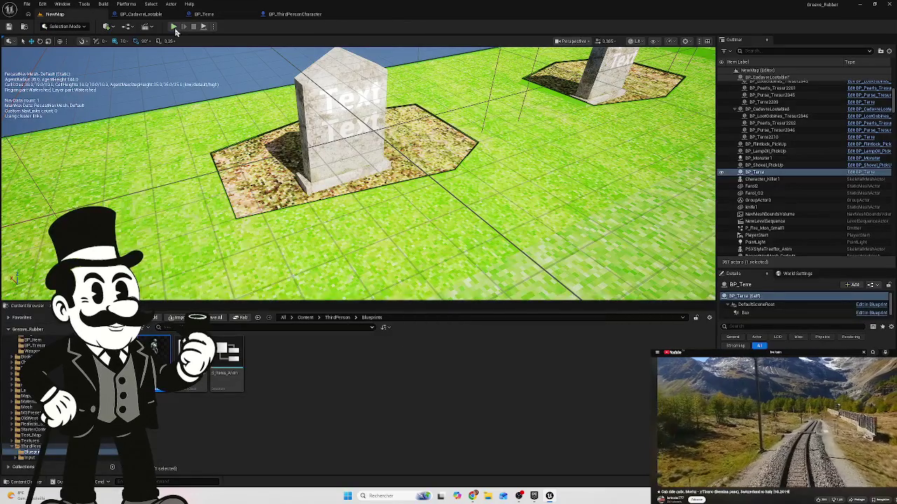
key("alt+p")
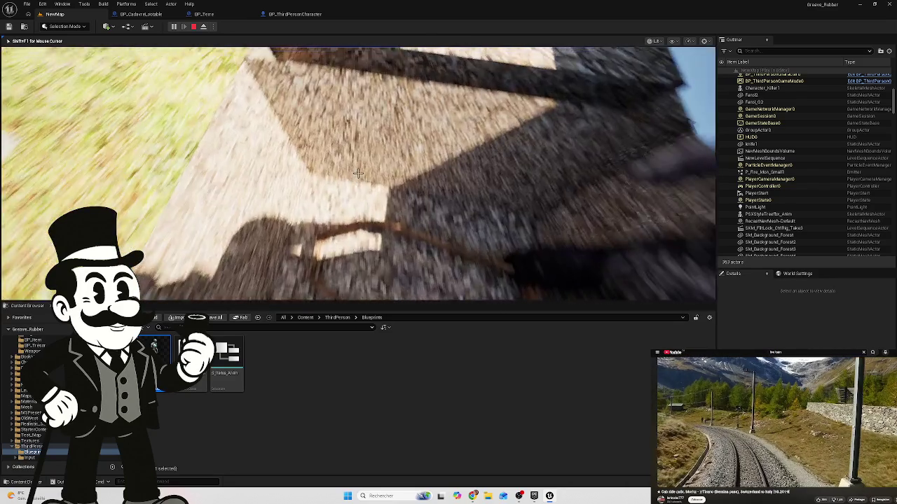
key("Escape")
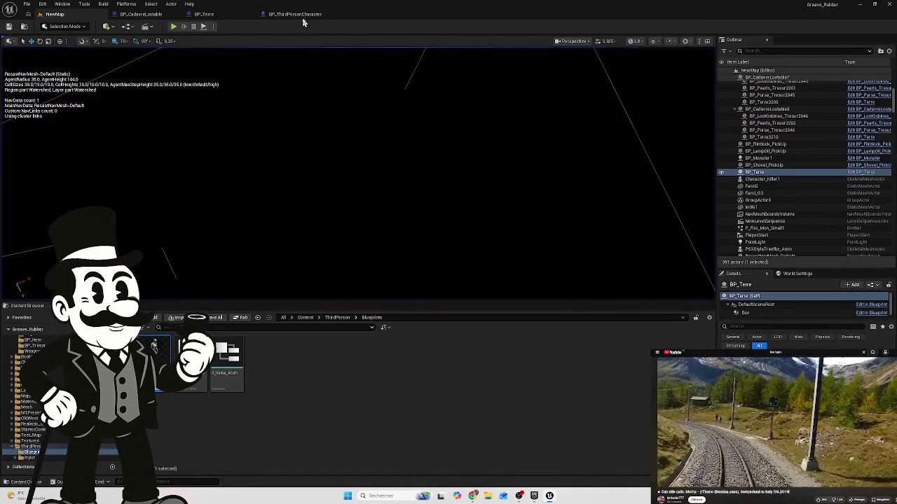
Step: Lower the Dig_Hole curve's end key value to -60
left_click(298, 14)
left_click(204, 14)
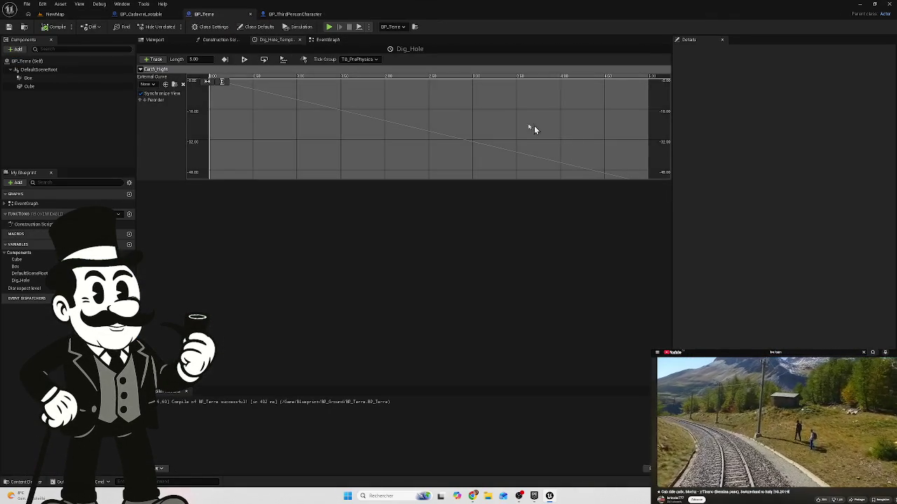
left_click(221, 82)
left_click(648, 173)
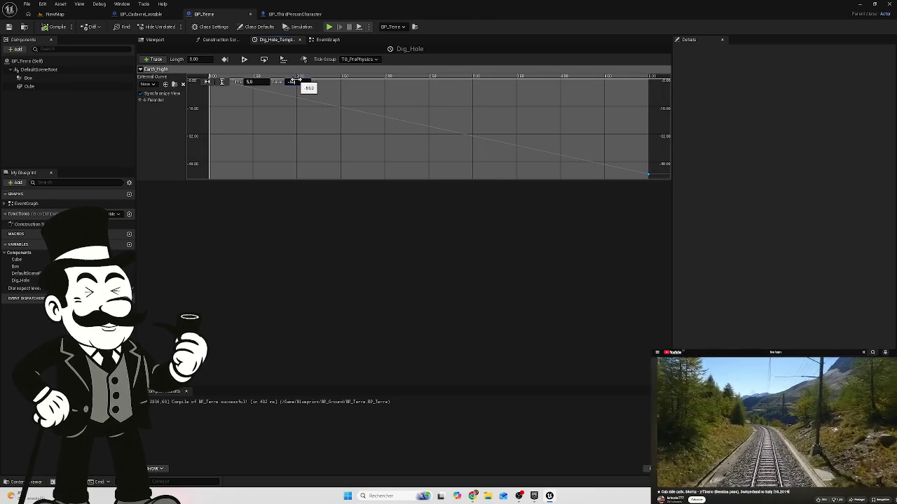
key("Return")
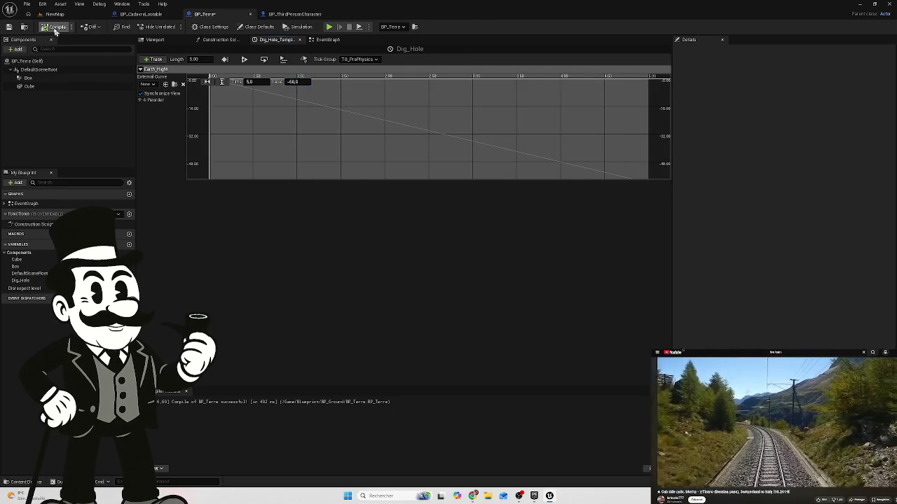
Step: Play NewMap again to test the deeper hole, then bring up BP_ThirdPersonCharacter
left_click(55, 14)
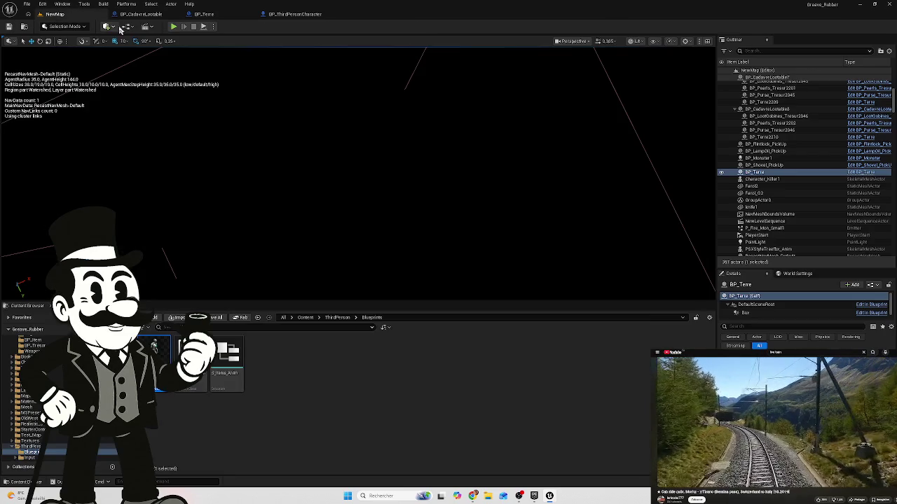
key("alt+p")
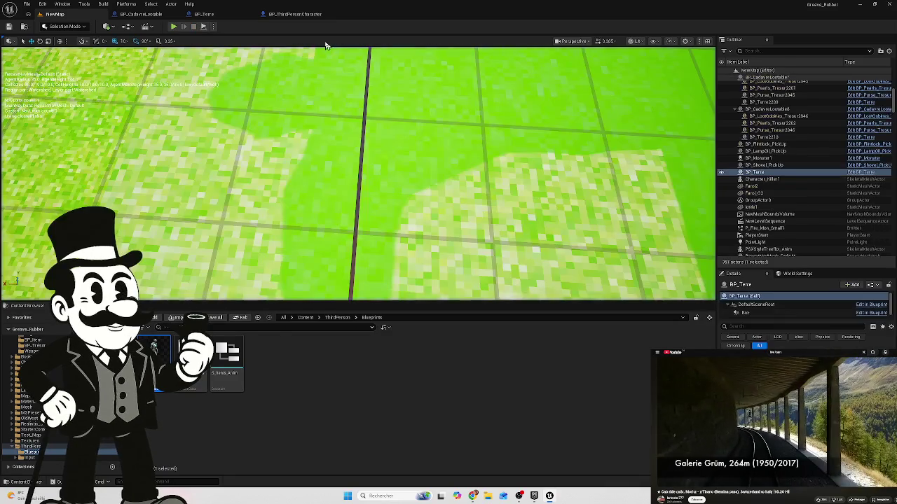
left_click(300, 15)
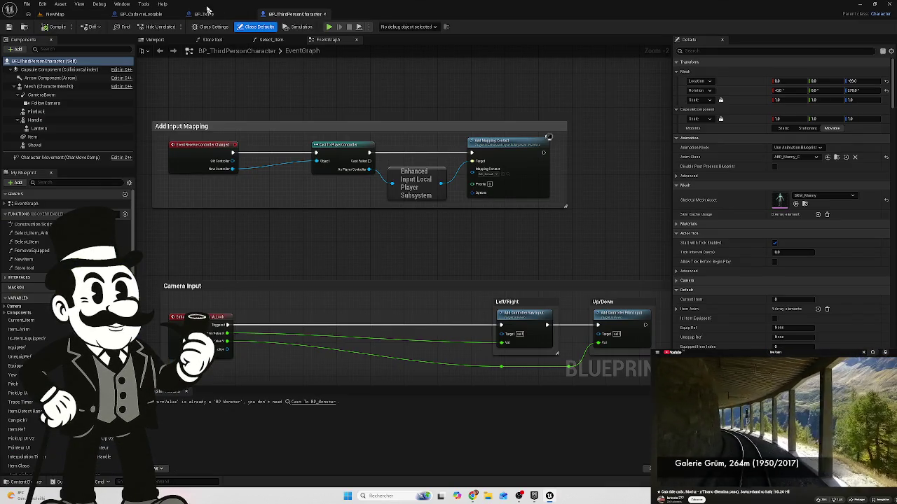
Step: Set the Dig_Hole curve's final key value to -70
left_click(204, 14)
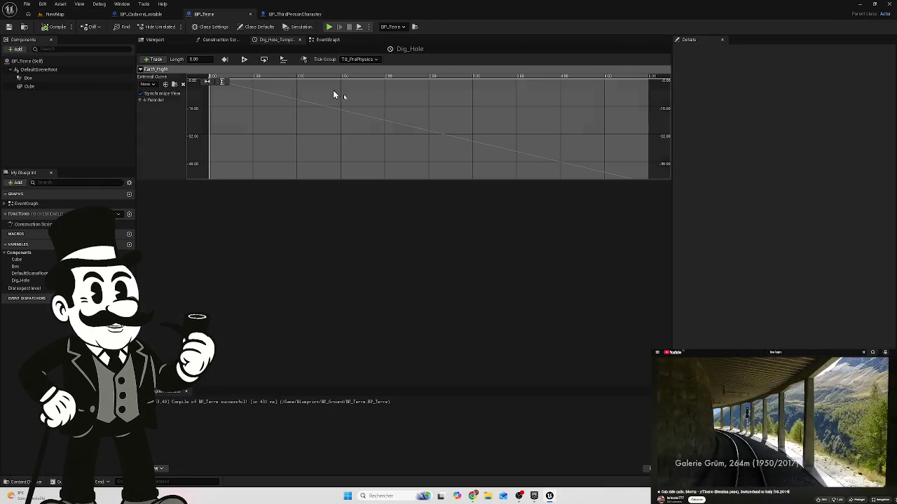
left_click(221, 82)
left_click(648, 174)
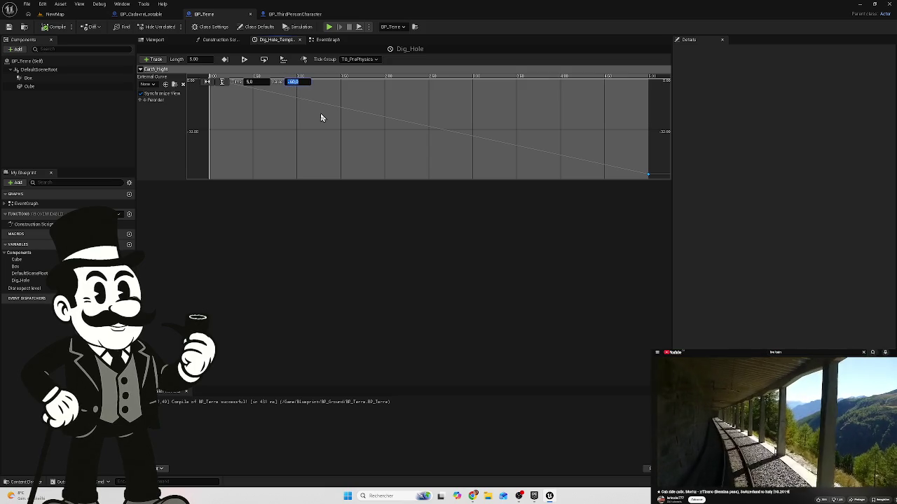
type("-70")
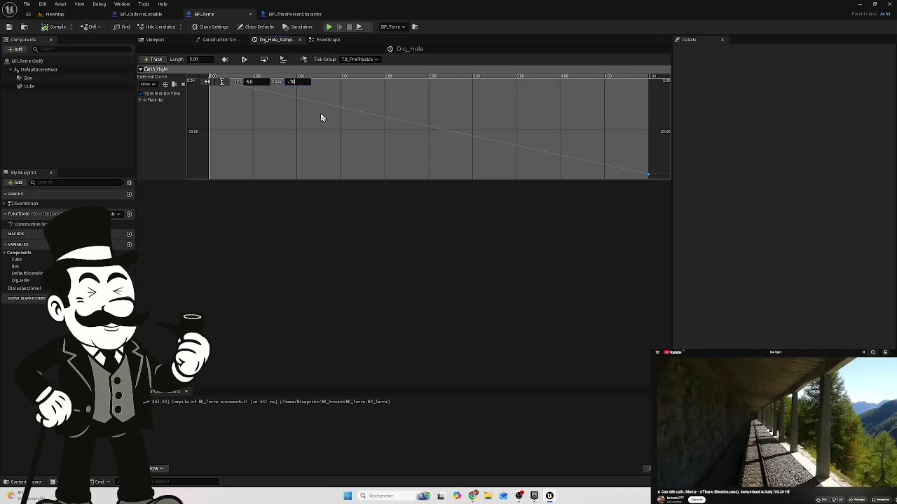
Step: Playtest in NewMap, eject with F8 to inspect the pit, then return to the timeline
left_click(57, 15)
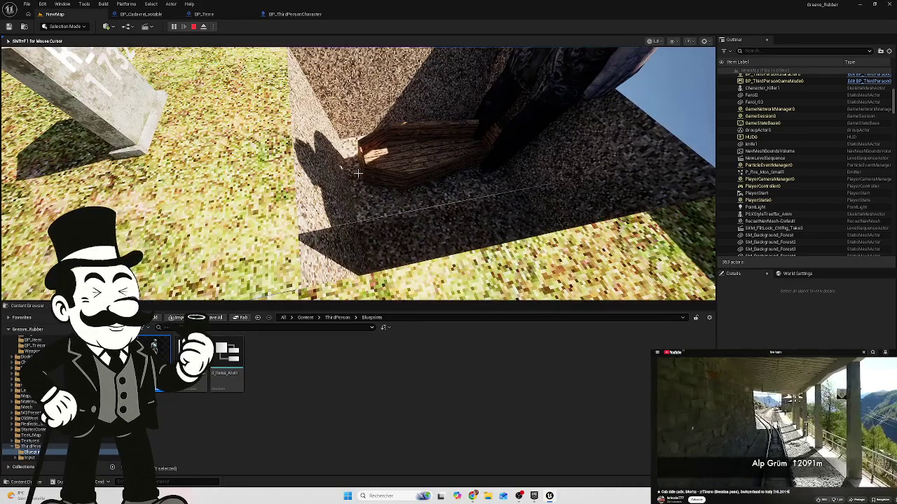
key("F8")
key("Up")
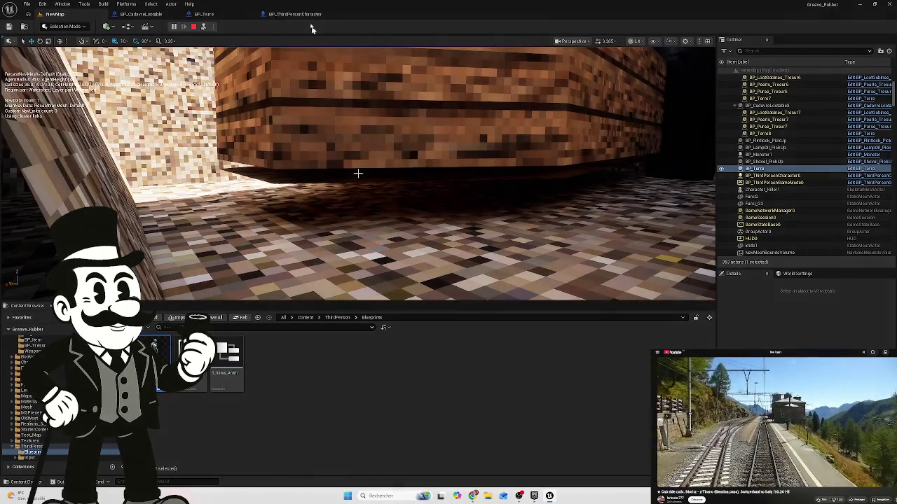
left_click(301, 14)
left_click(204, 14)
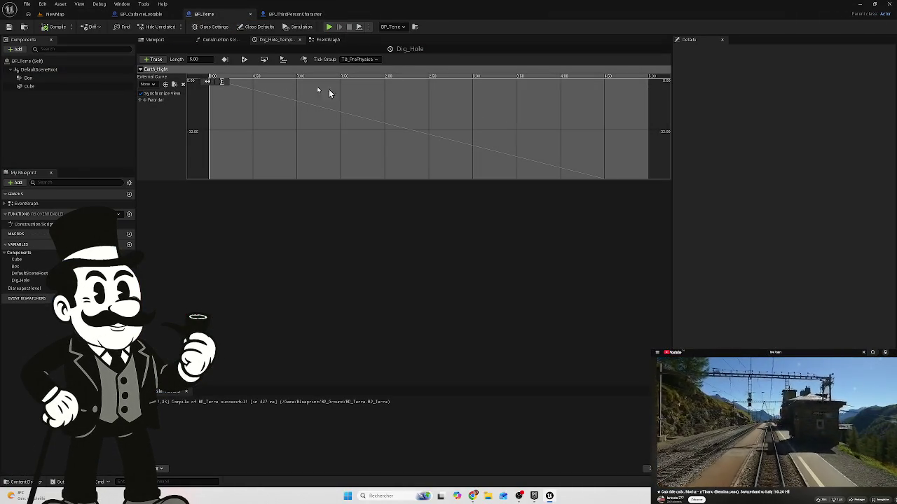
Step: Set the Earth Hight end key to value -65 at time 6.0
left_click(222, 82)
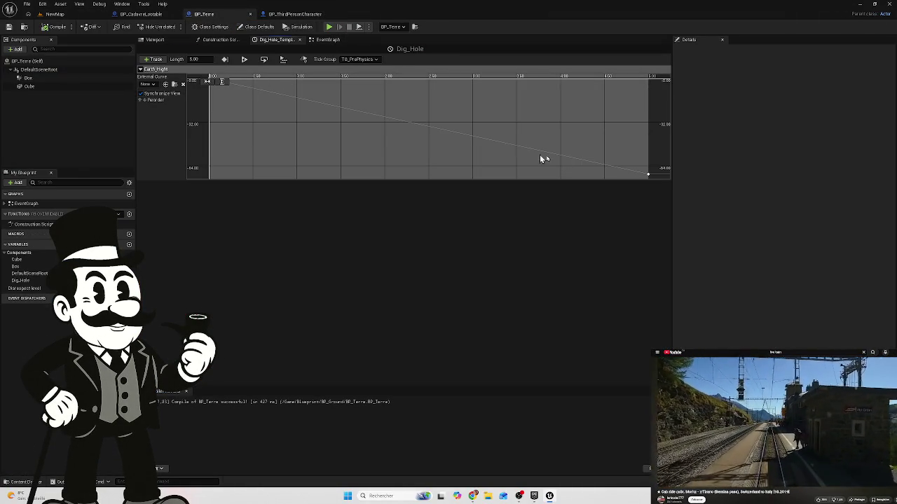
left_click(647, 174)
left_click(289, 82)
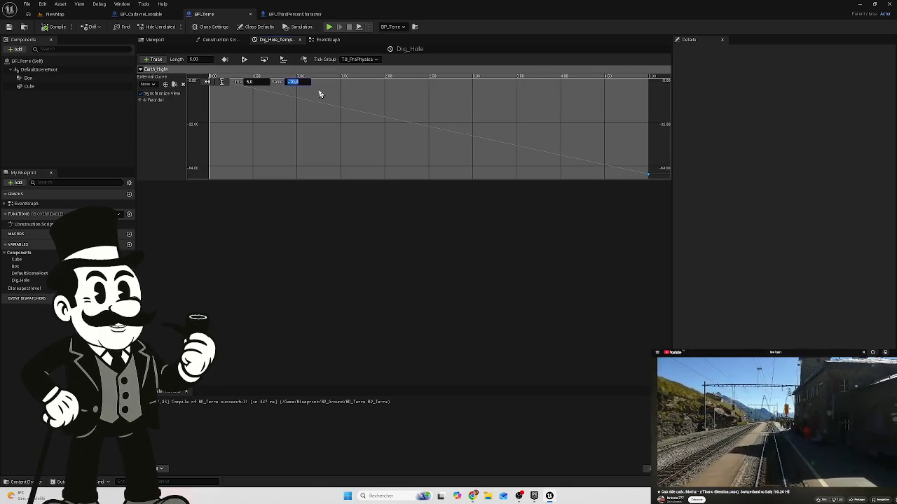
type("-65")
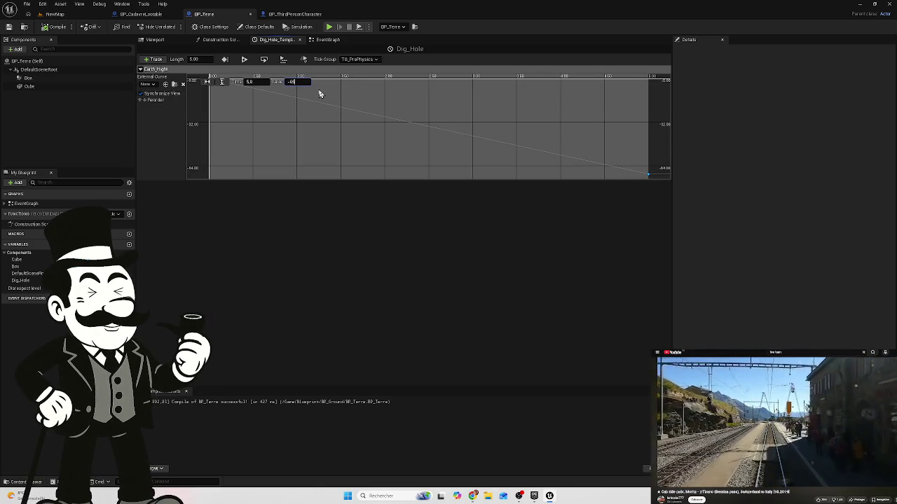
left_click(250, 83)
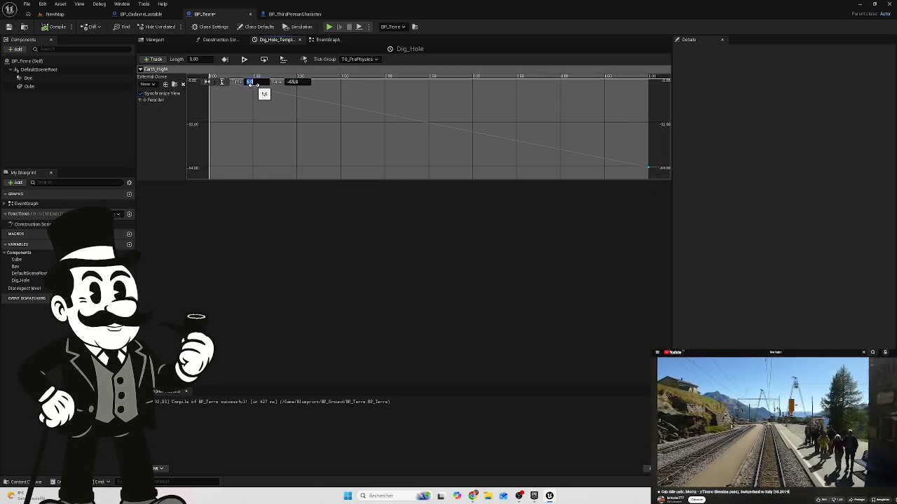
type("4")
key("Return")
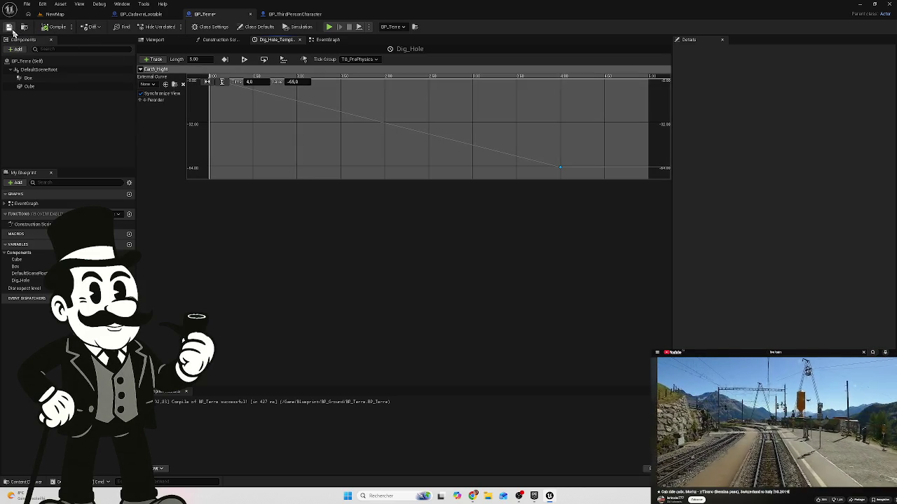
left_click(251, 83)
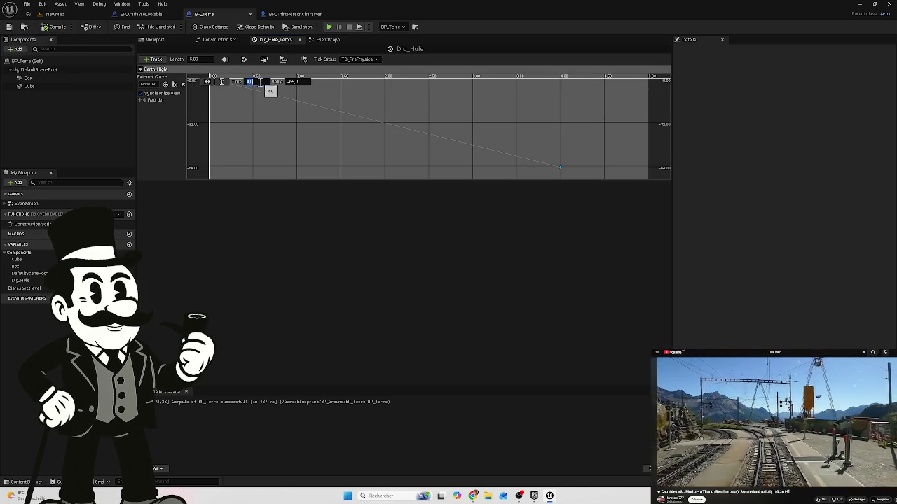
type("6")
key("Return")
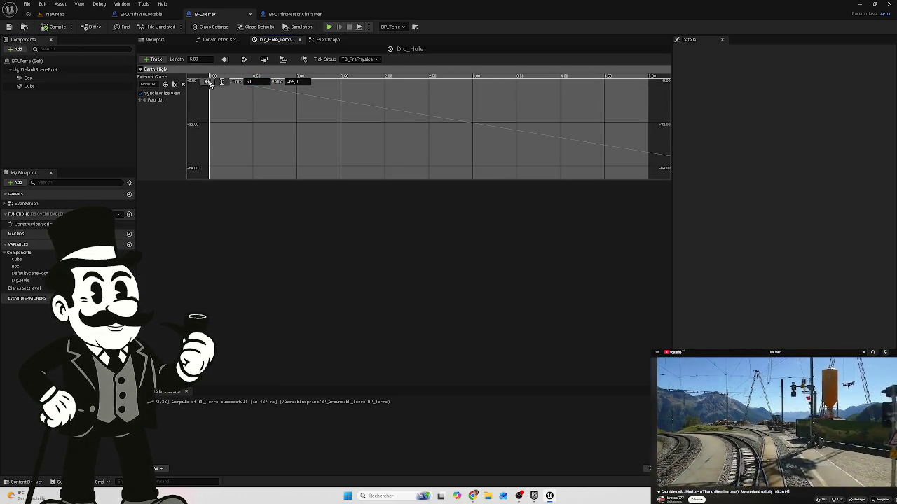
Step: Fit the curve, set the timeline length to 6.00, compile BP_Terre and go to NewMap
left_click(206, 82)
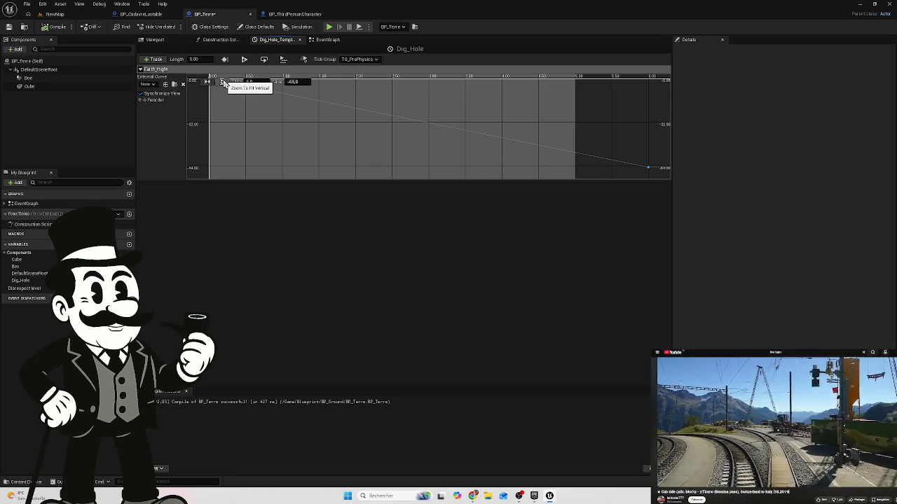
left_click(222, 84)
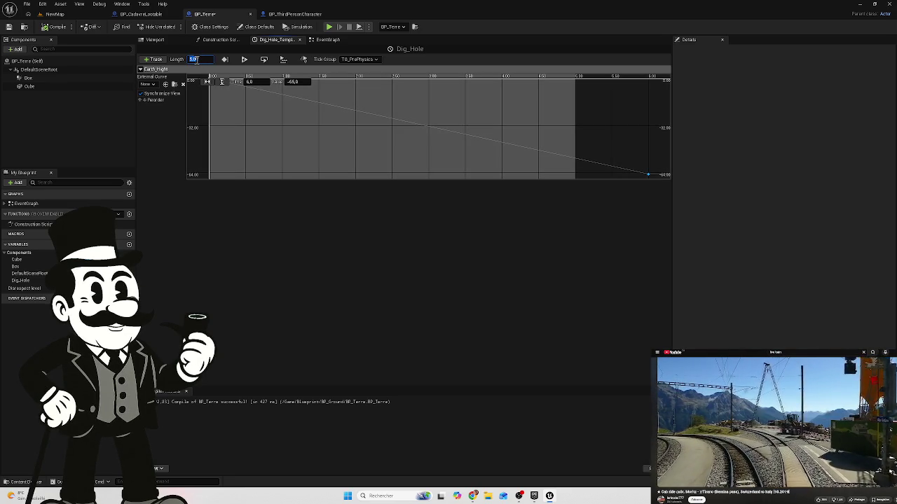
type("6")
key("Return")
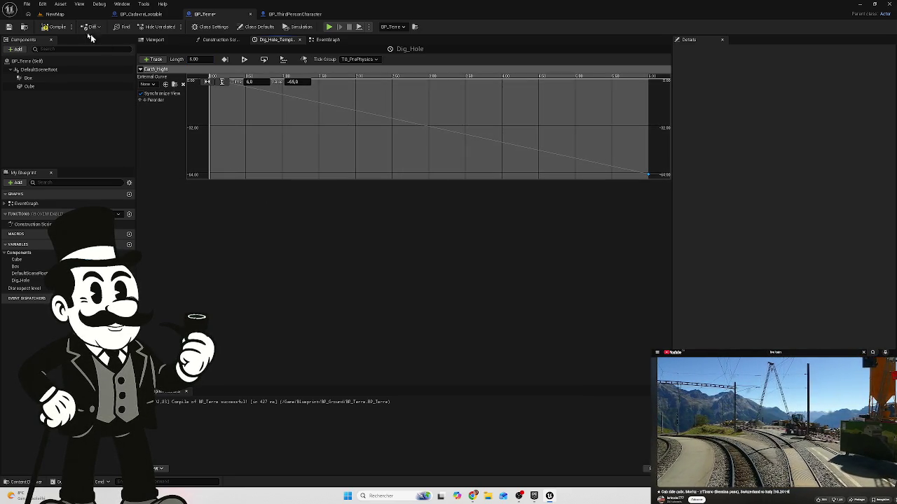
left_click(50, 28)
left_click(55, 14)
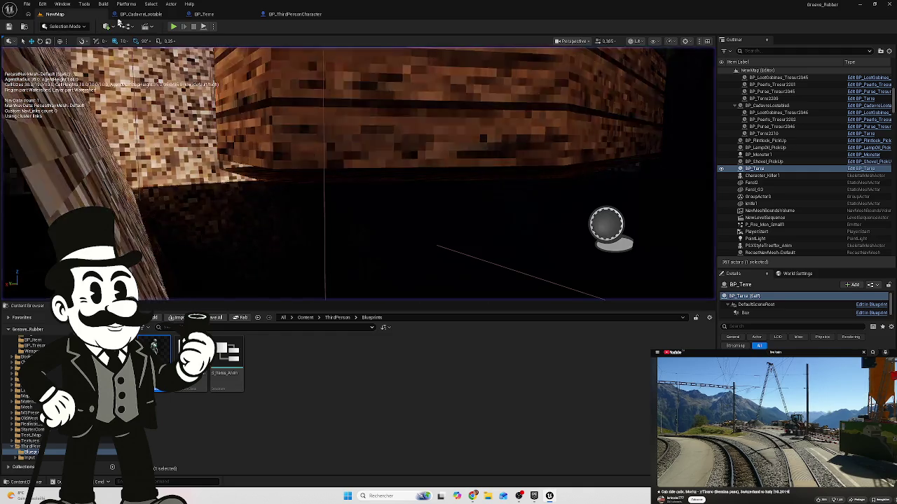
Step: Playtest the 6-second dig, view the gravestones, then return to BP_Terre's Dig_Hole timeline
left_click(173, 28)
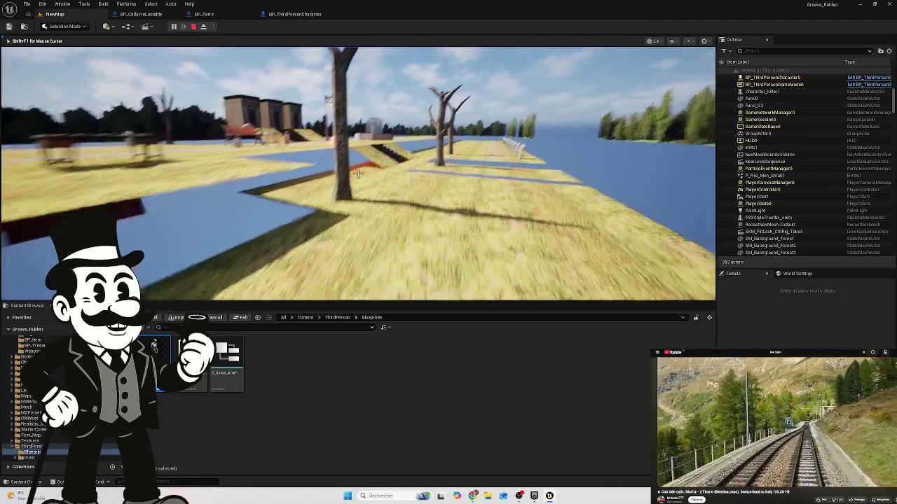
key("w")
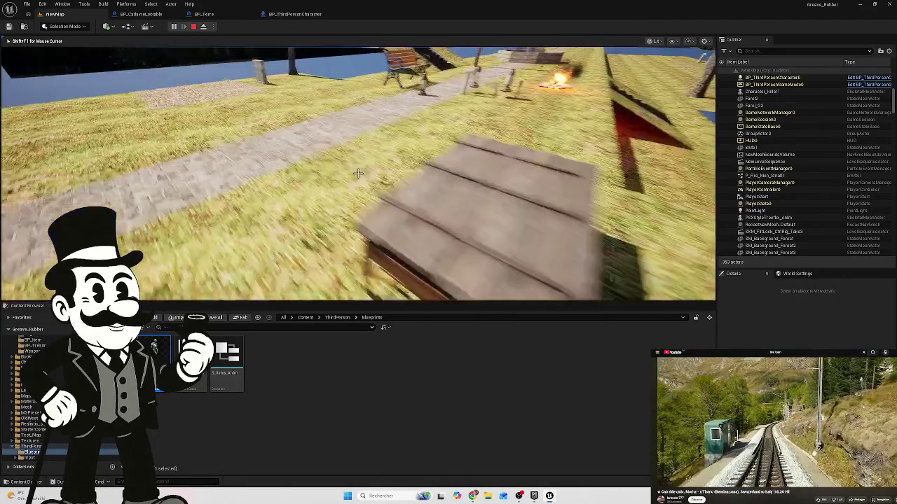
key("Escape")
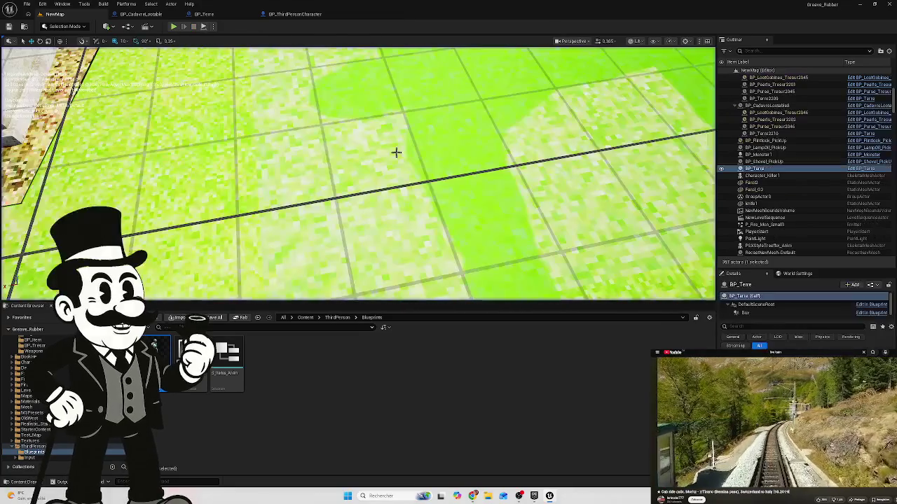
left_click_drag(557, 173, 560, 169)
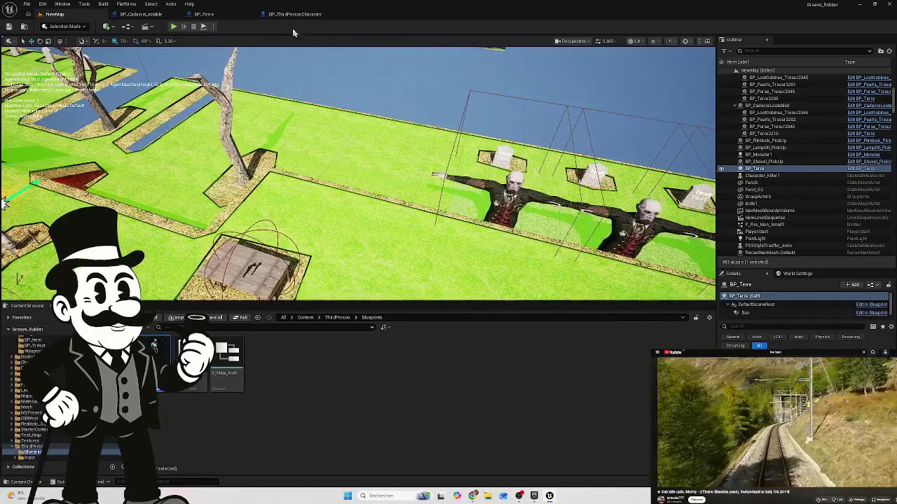
left_click(294, 14)
left_click(204, 14)
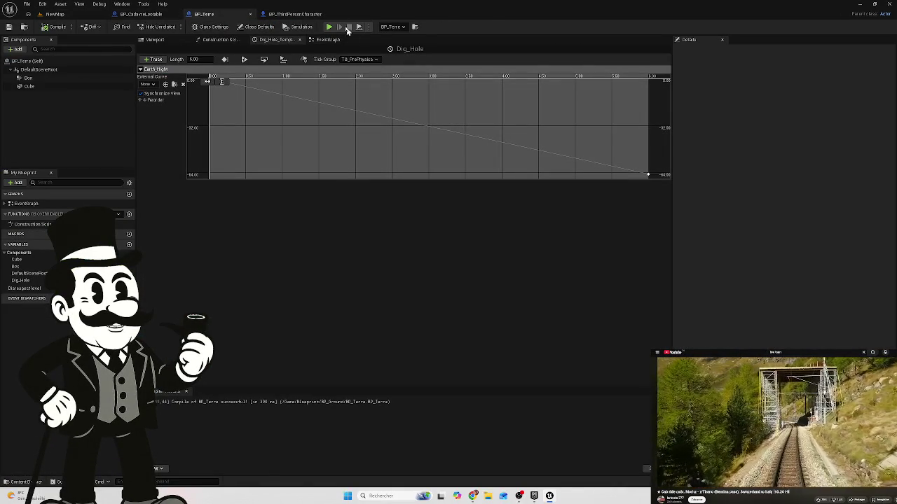
Step: Look through the BP_CadavreLootable and BP_ThirdPersonCharacter graphs, then show BP_Terre's EventGraph
left_click(138, 15)
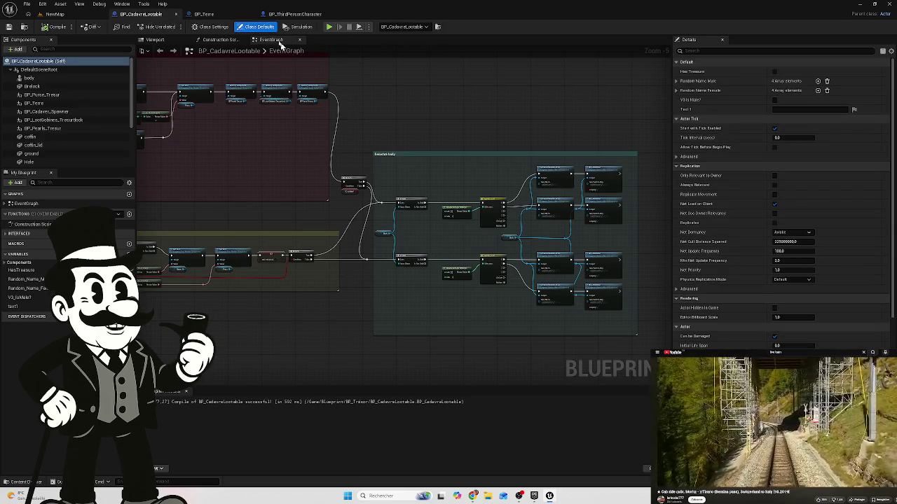
left_click(203, 14)
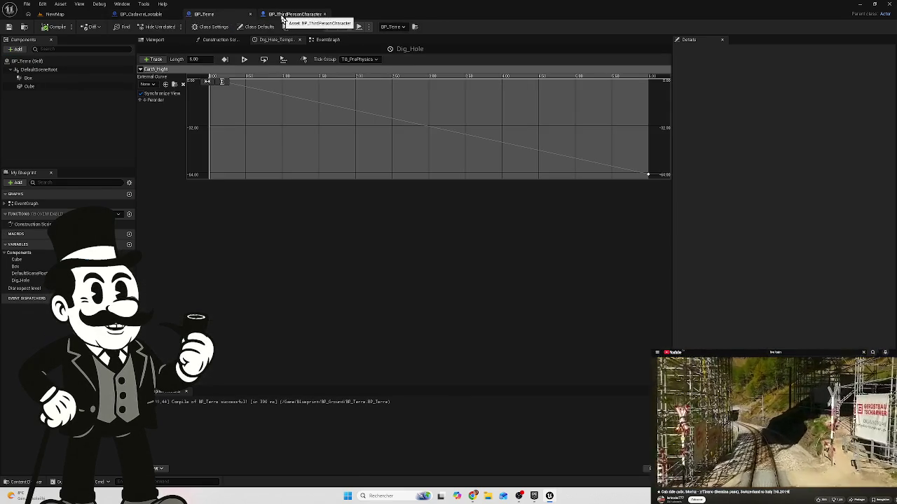
left_click(283, 15)
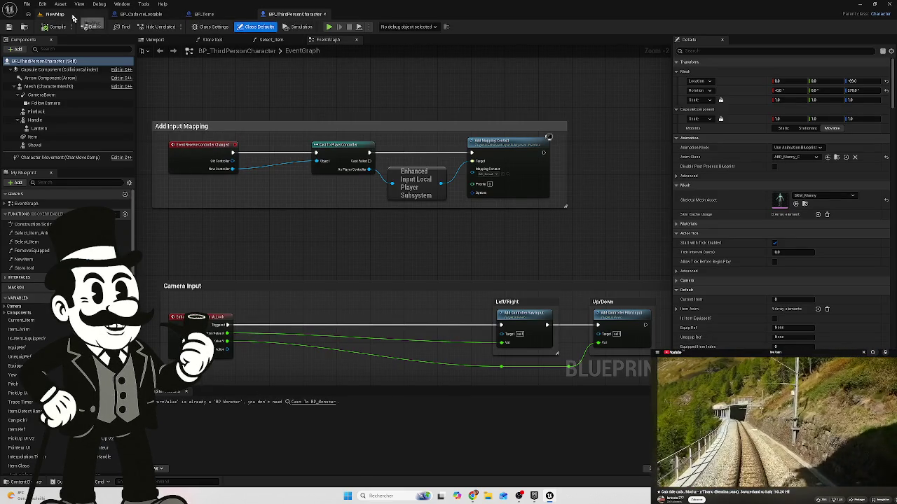
left_click_drag(472, 238, 390, 186)
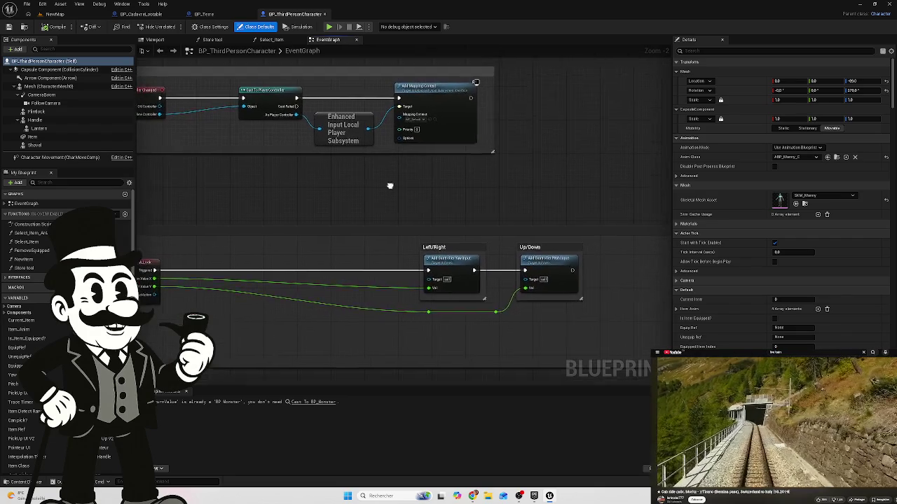
left_click(219, 15)
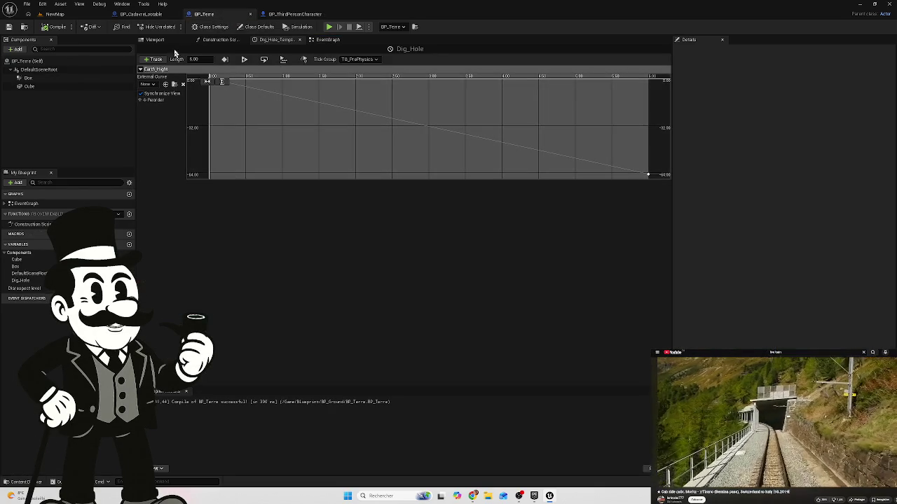
left_click(225, 41)
left_click(323, 40)
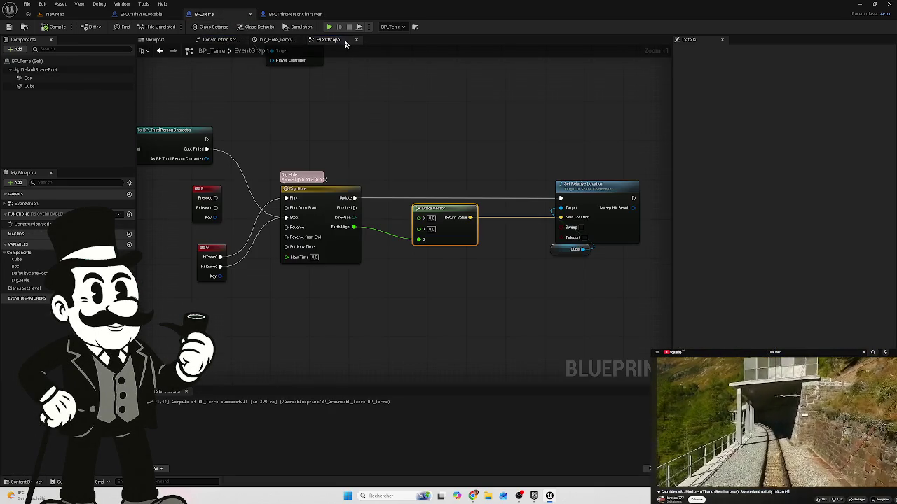
Step: Check the Dig_Hole curve's final key value, then return to the event graph
right_click(410, 164)
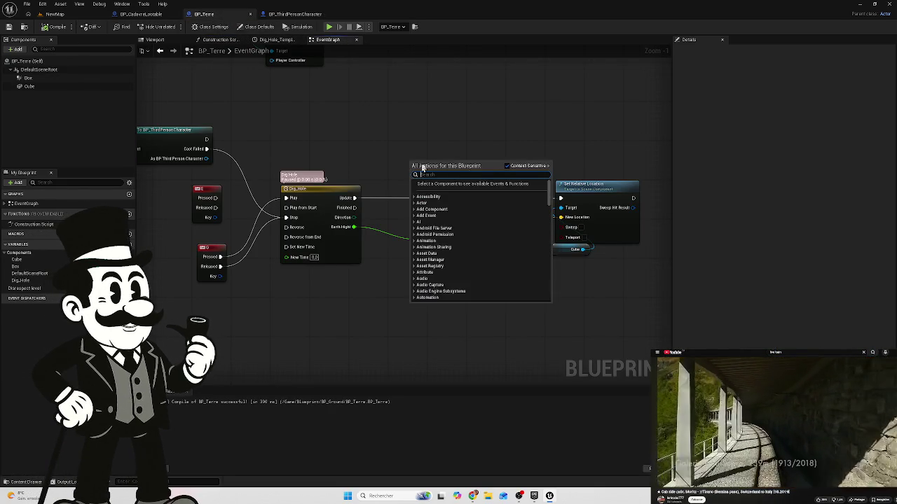
left_click(497, 120)
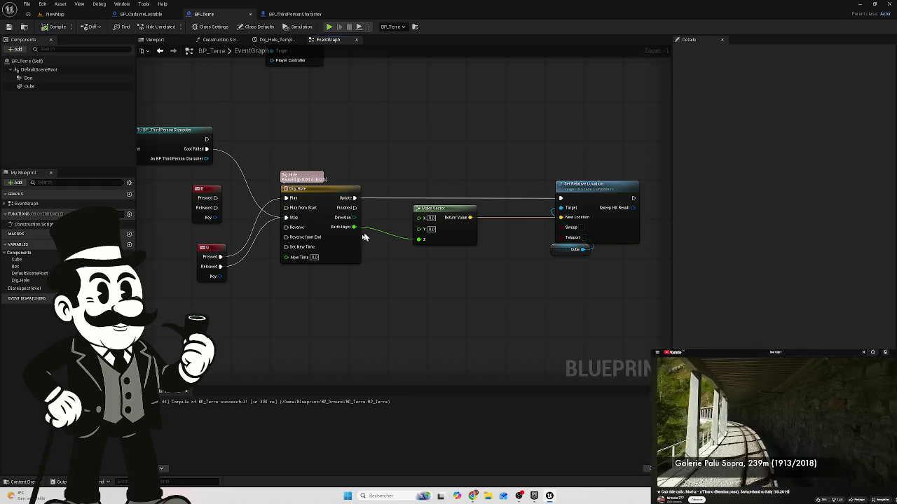
left_click(278, 39)
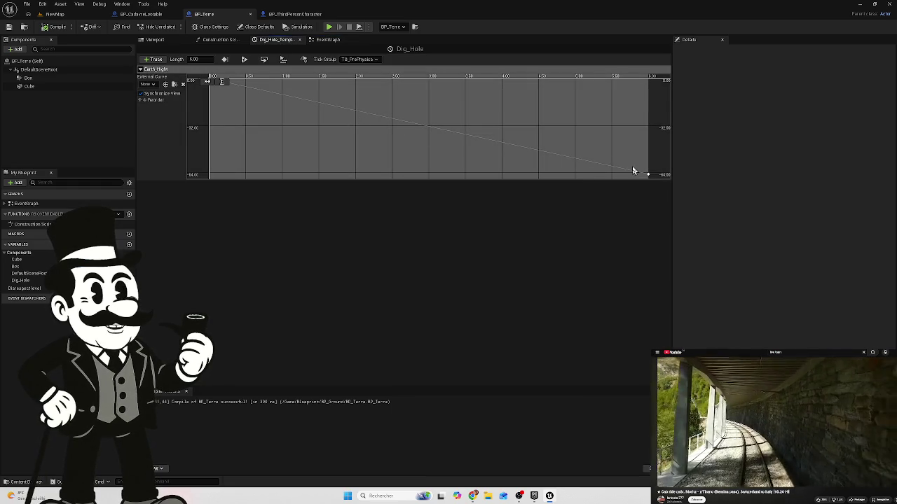
left_click(648, 174)
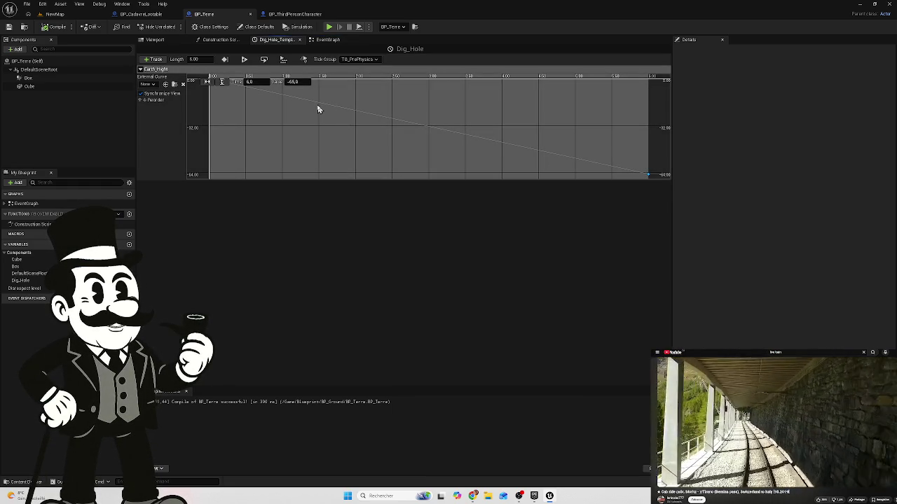
left_click(333, 44)
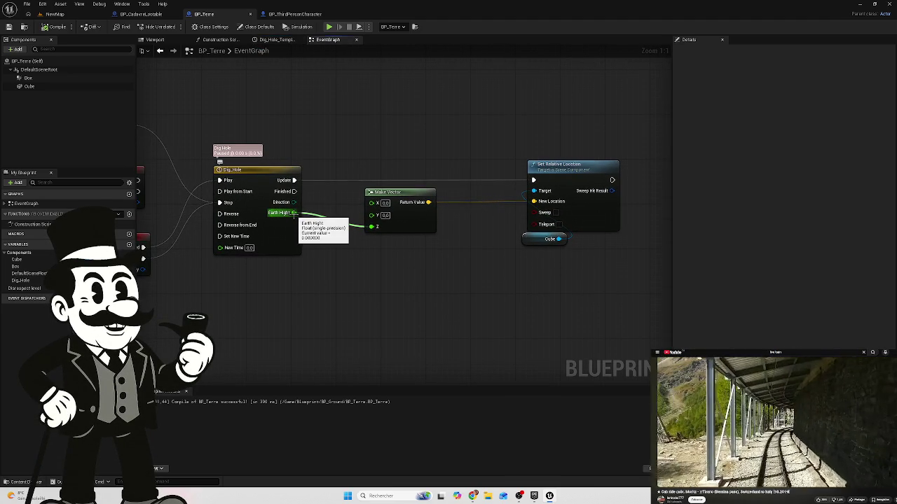
Step: Connect the timeline Update to Set Relative Location and add a Branch after it
mouse_move(295, 180)
left_mouse_down()
mouse_move(346, 131)
mouse_move(392, 136)
left_mouse_up()
key("b")
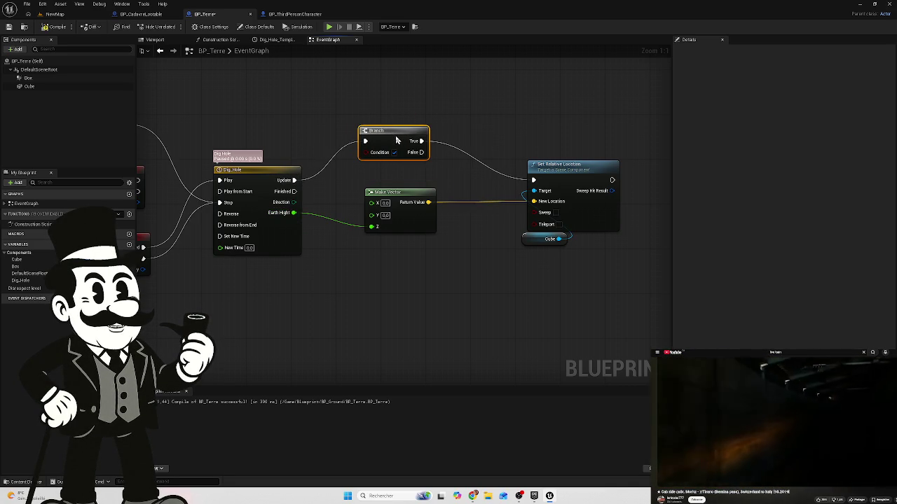
left_click_drag(396, 140, 399, 143)
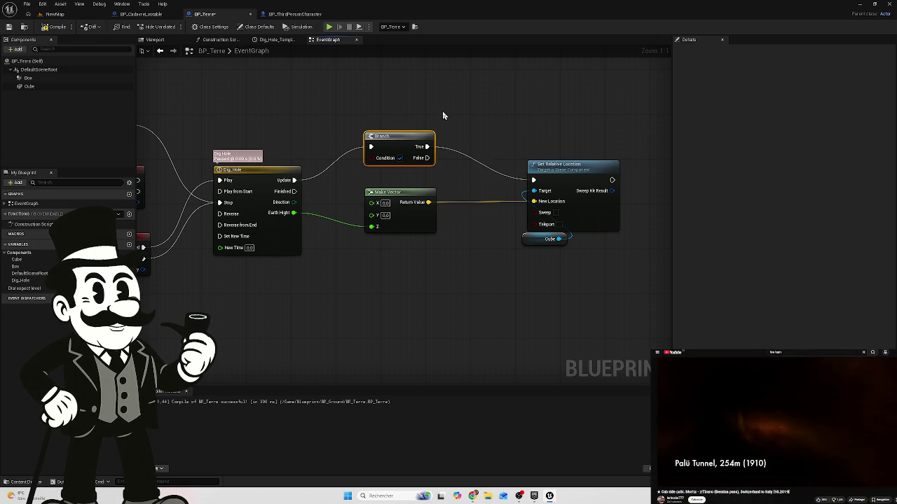
key("ctrl+z")
key("ctrl+z")
key("ctrl+z")
mouse_move(300, 180)
left_mouse_down()
mouse_move(534, 180)
mouse_move(255, 128)
left_mouse_up()
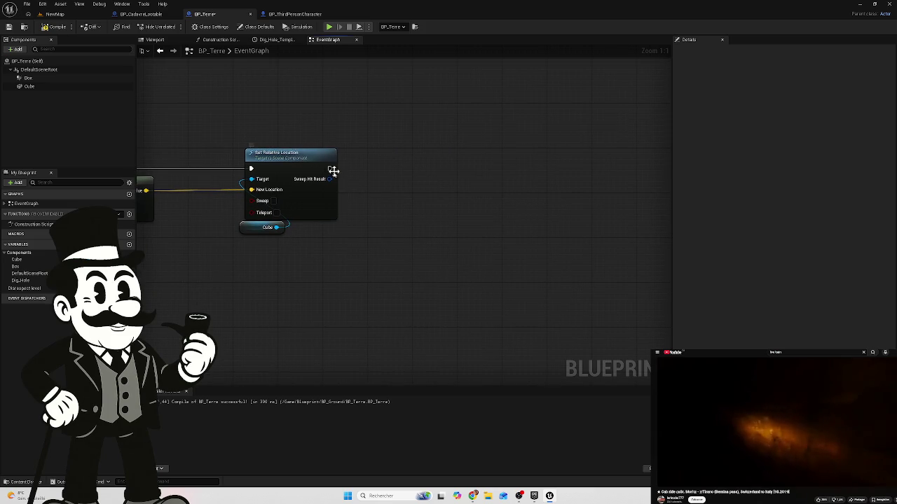
mouse_move(329, 168)
left_mouse_down()
mouse_move(424, 173)
mouse_move(415, 171)
left_mouse_up()
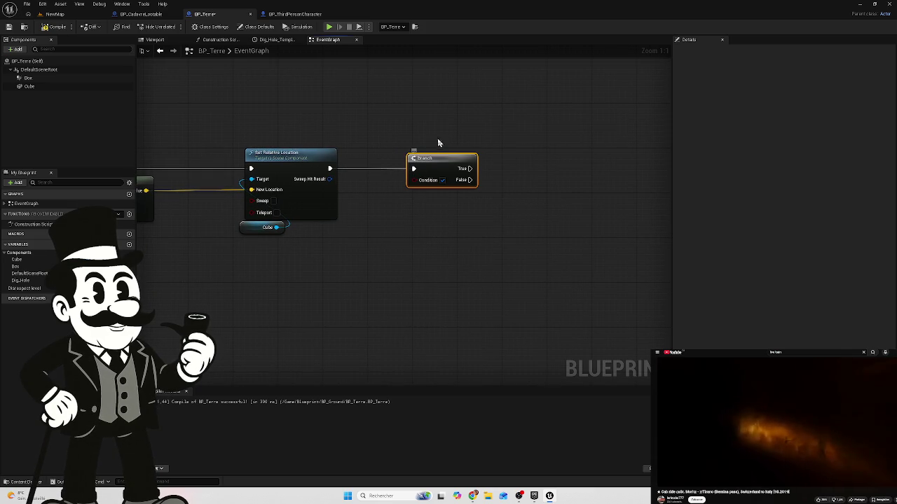
left_click_drag(385, 198, 465, 181)
mouse_move(141, 184)
left_mouse_down()
mouse_move(238, 254)
mouse_move(482, 273)
mouse_move(357, 300)
mouse_move(369, 290)
left_mouse_up()
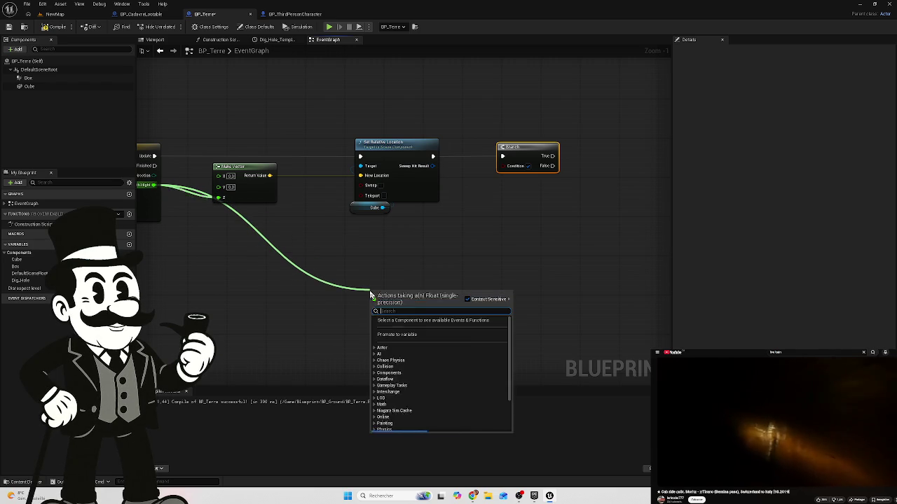
Step: Drag from Earth Hight, delete an accidental Gate node, and search 'grea' without adding anything
left_click(227, 265)
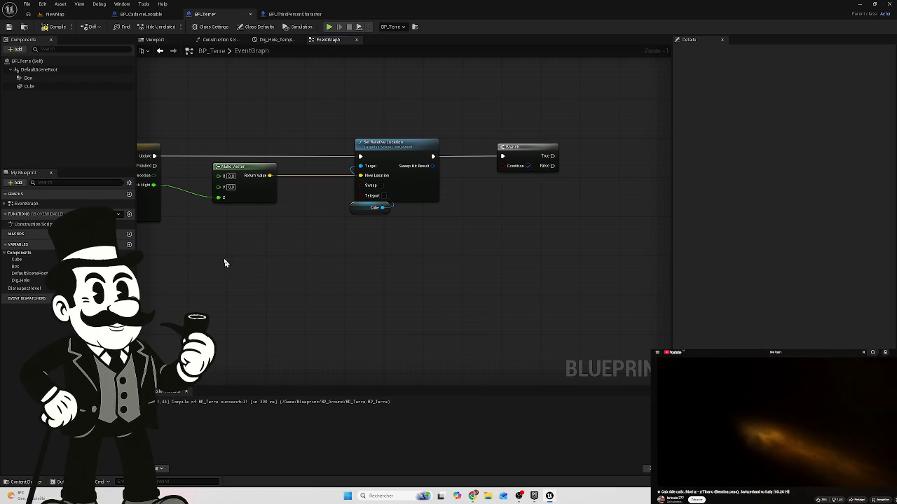
mouse_move(153, 185)
left_mouse_down()
mouse_move(457, 288)
mouse_move(469, 279)
left_mouse_up()
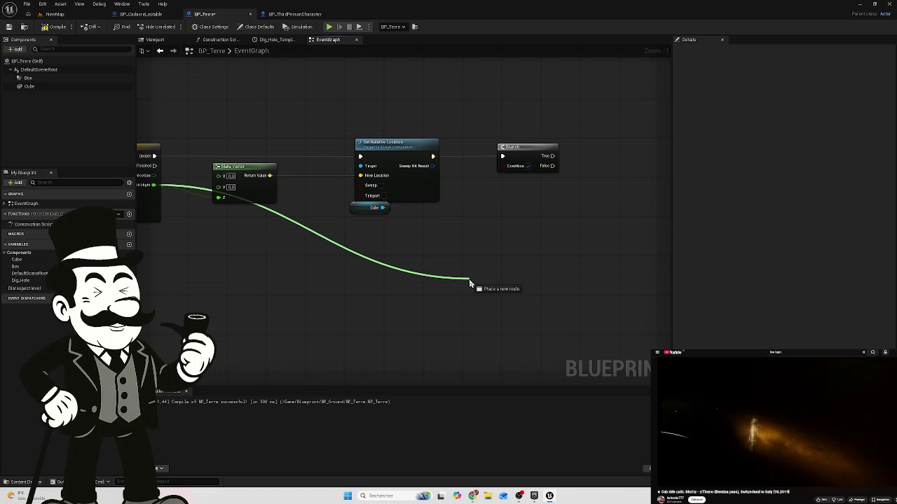
left_click(470, 281)
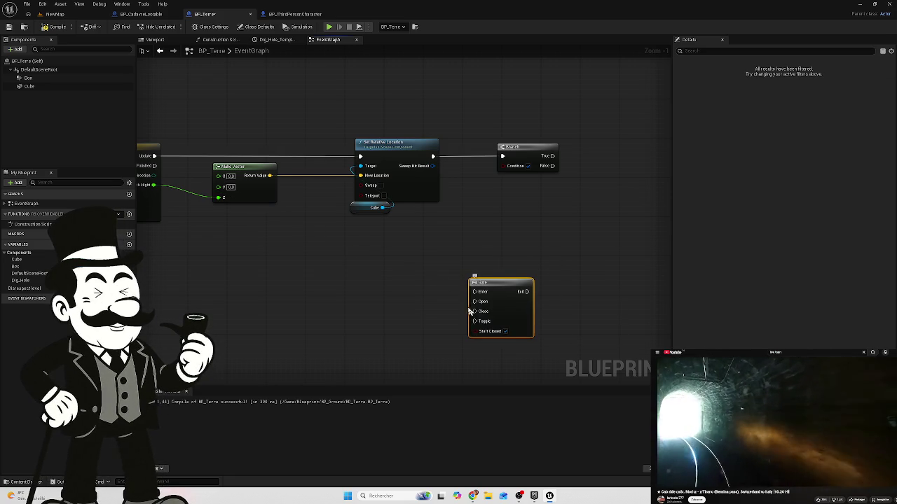
key("Delete")
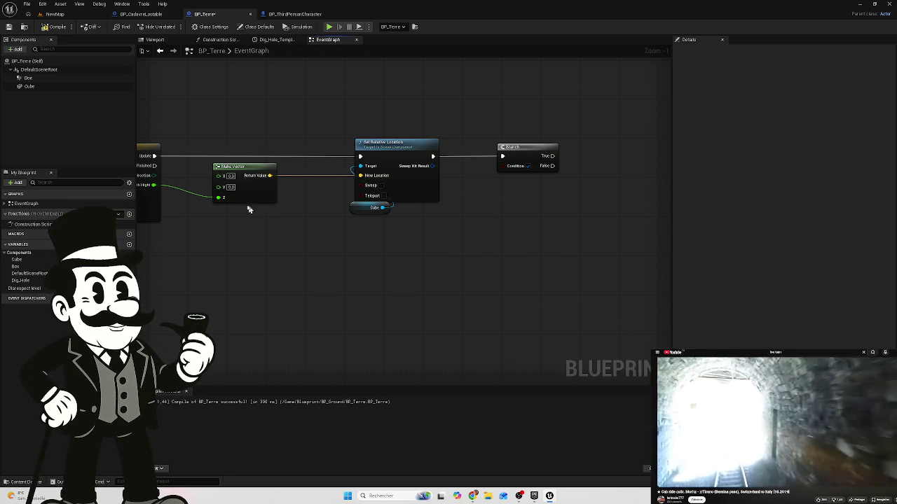
mouse_move(153, 185)
left_mouse_down()
mouse_move(211, 190)
mouse_move(201, 215)
mouse_move(440, 281)
left_mouse_up()
type("gr")
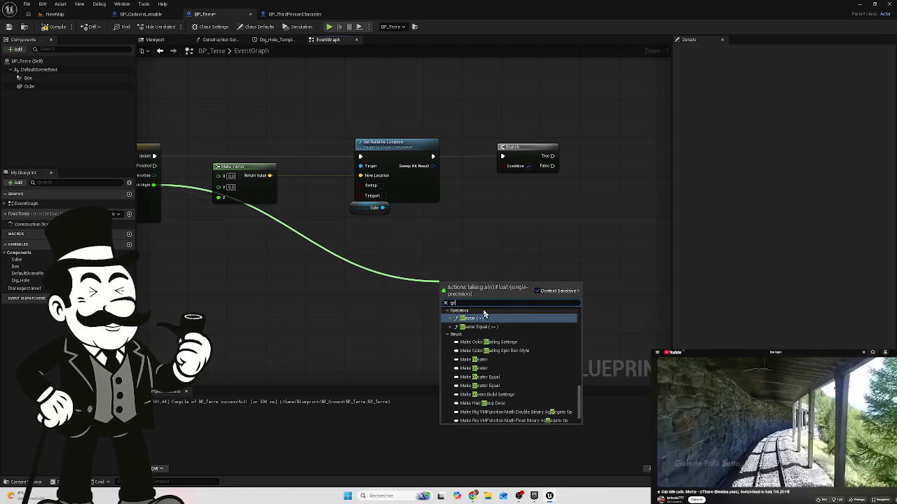
type("ea")
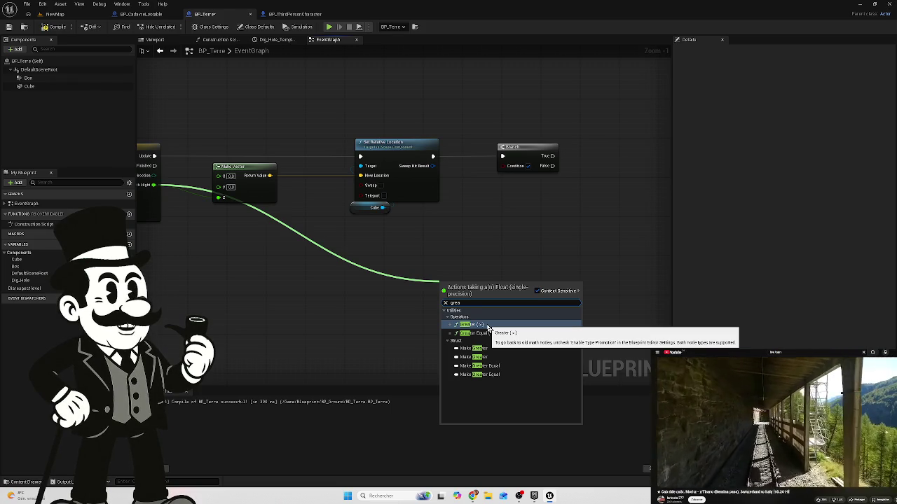
left_click(526, 260)
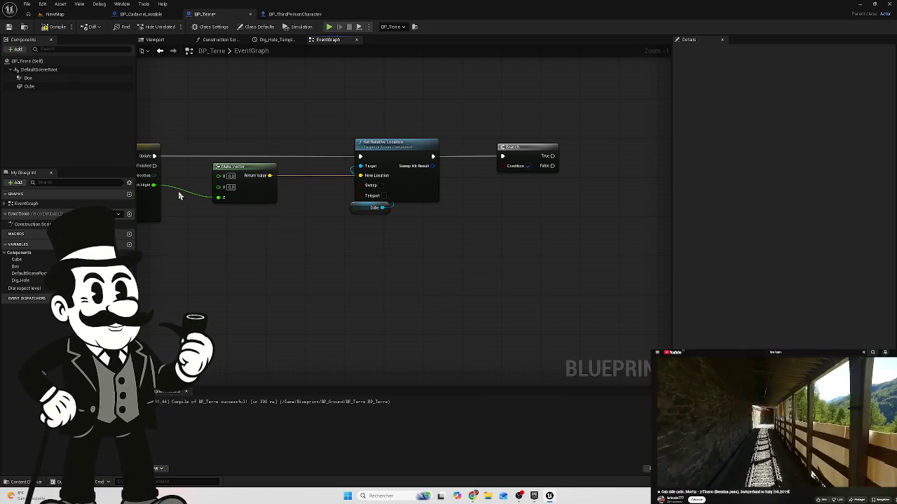
Step: Add a Greater (>) node fed by Earth Hight and arrange the graph around it
mouse_move(154, 186)
left_mouse_down()
mouse_move(381, 290)
mouse_move(441, 293)
mouse_move(413, 277)
mouse_move(388, 288)
mouse_move(394, 299)
mouse_move(354, 277)
mouse_move(353, 299)
mouse_move(244, 300)
mouse_move(430, 301)
mouse_move(415, 269)
mouse_move(367, 280)
left_mouse_up()
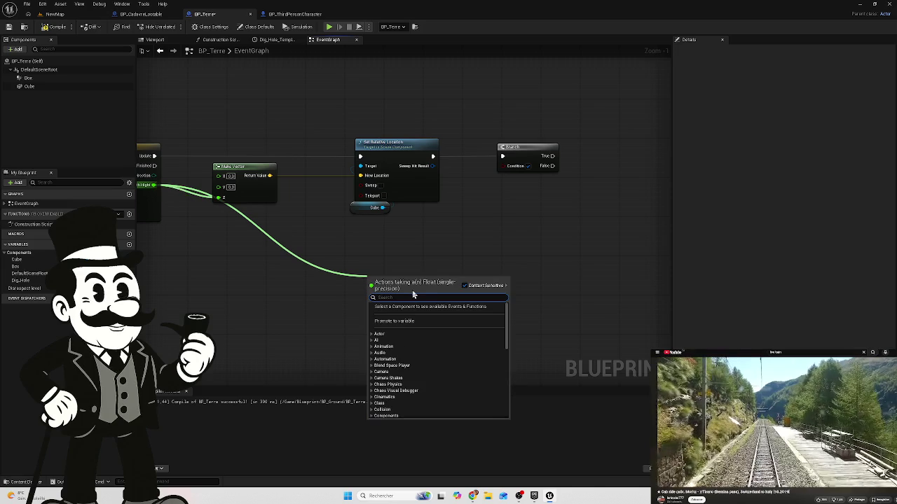
type(">")
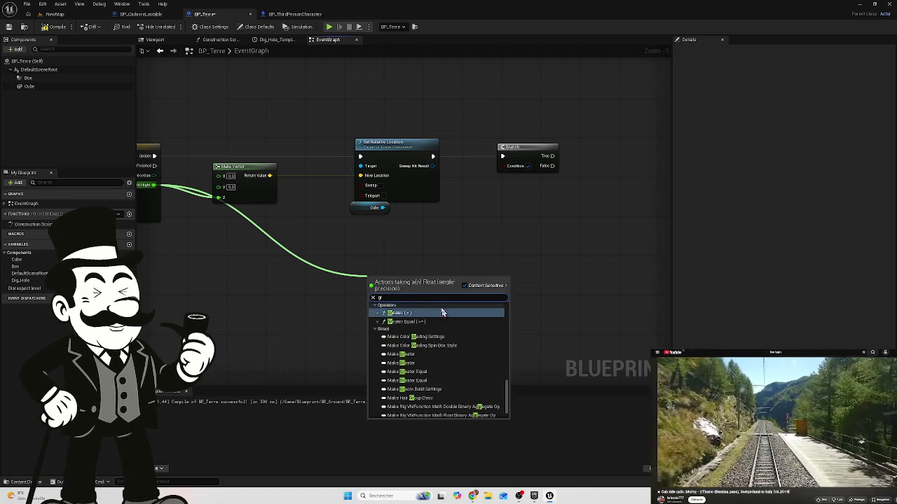
left_click(411, 320)
left_click_drag(395, 282, 326, 280)
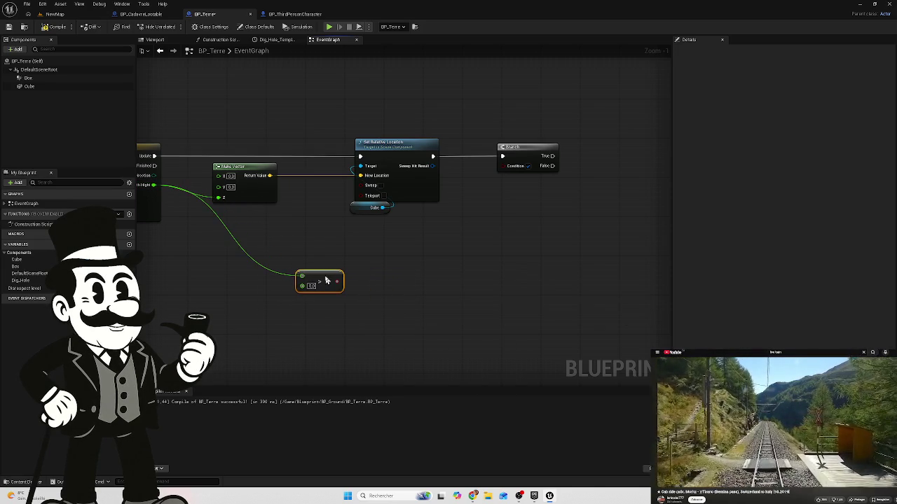
left_click_drag(169, 205, 223, 223)
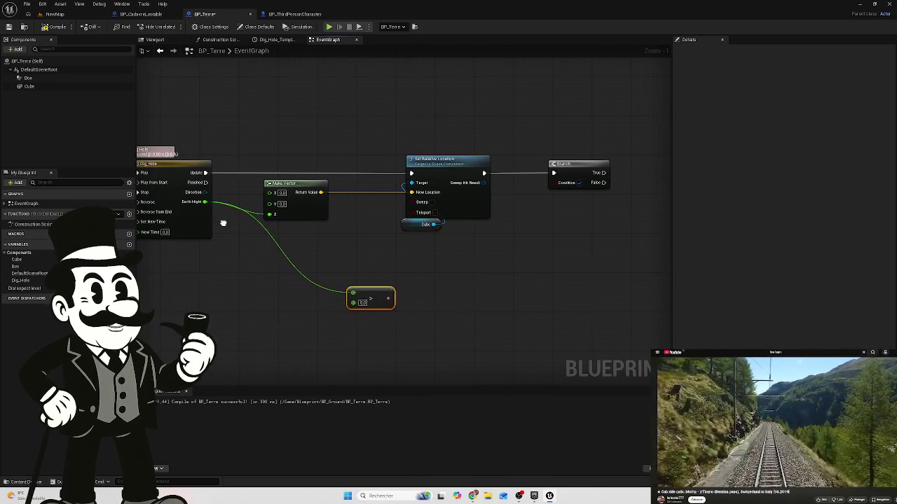
mouse_move(354, 293)
left_mouse_down()
mouse_move(356, 281)
mouse_move(414, 243)
left_mouse_up()
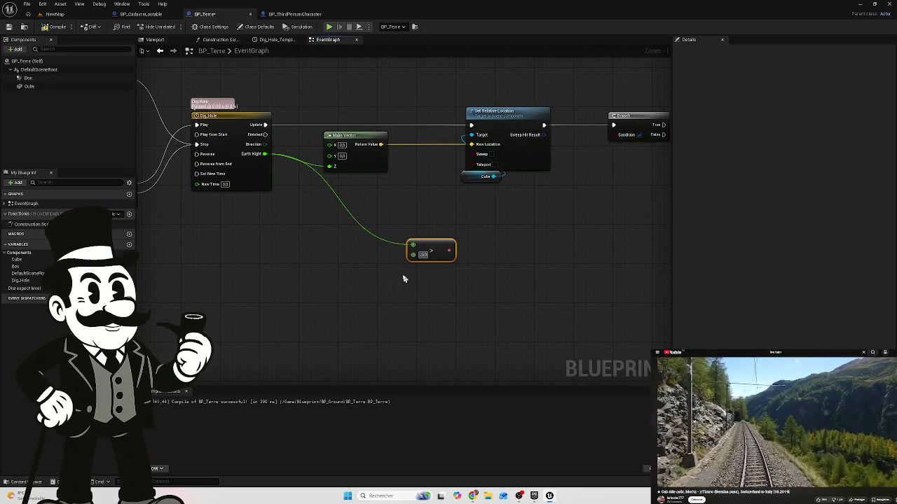
Step: Set the > node's comparison value to -50.0 and open the Dig_Hole timeline editor
left_click(418, 283)
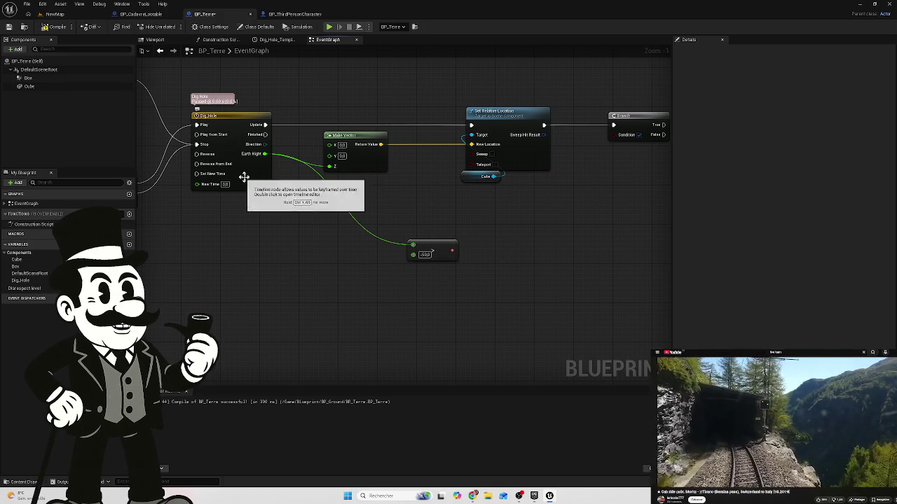
left_click(253, 180)
left_click(280, 41)
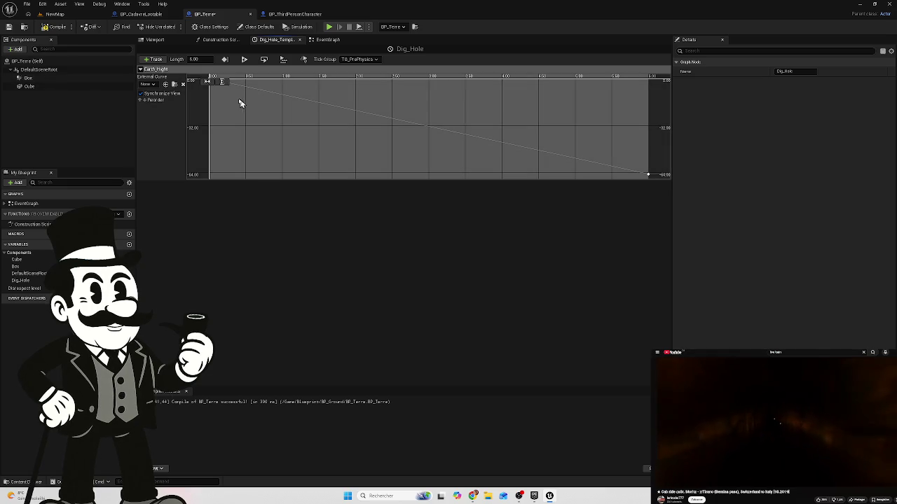
Step: Change the Dig_Hole curve's final Earth_Hight key value to -50, then switch back to NewMap
left_click(648, 174)
left_click(300, 83)
type("-50")
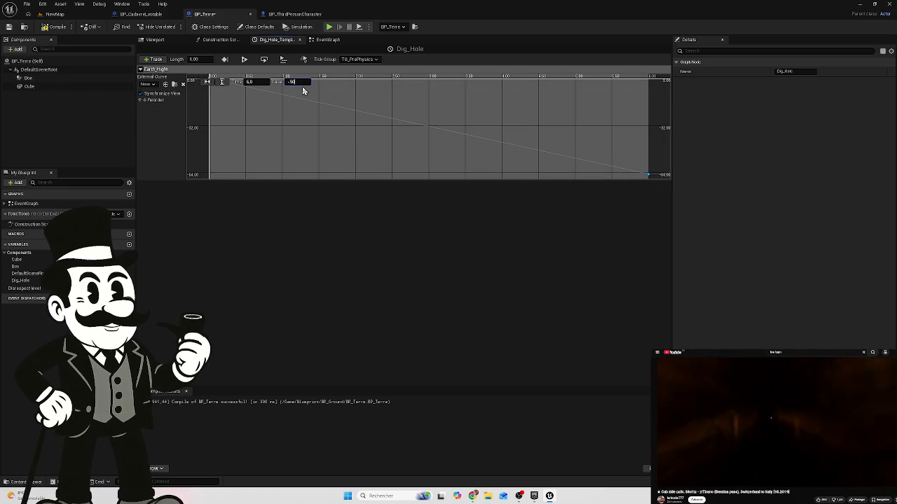
key("Return")
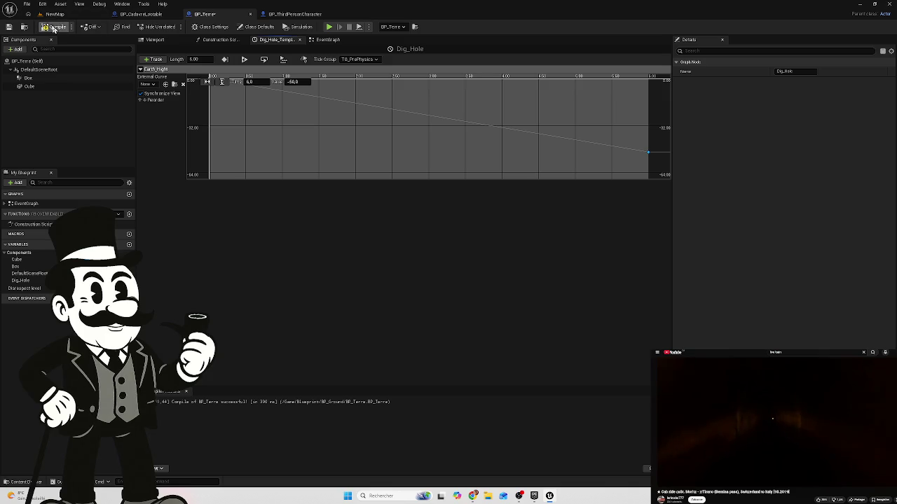
left_click(54, 14)
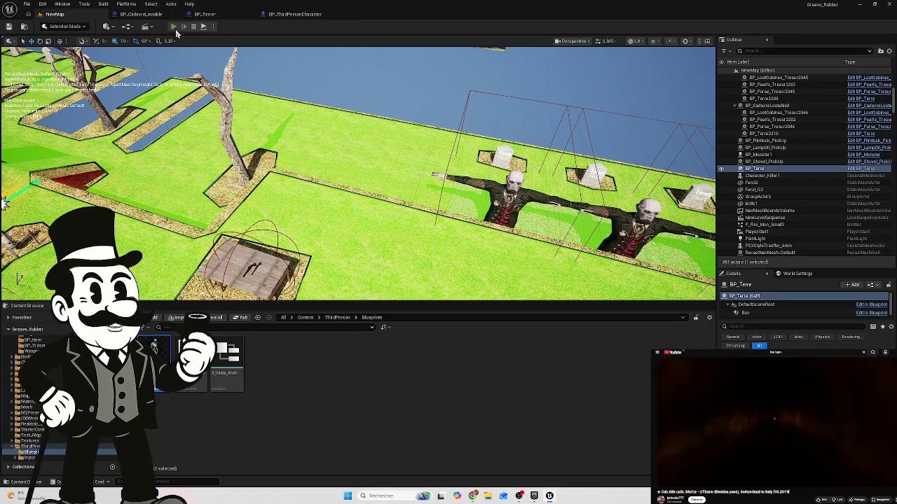
Step: Play-test digging on the gravel path, stop playing, and show BP_ThirdPersonCharacter's full event graph
left_click(174, 26)
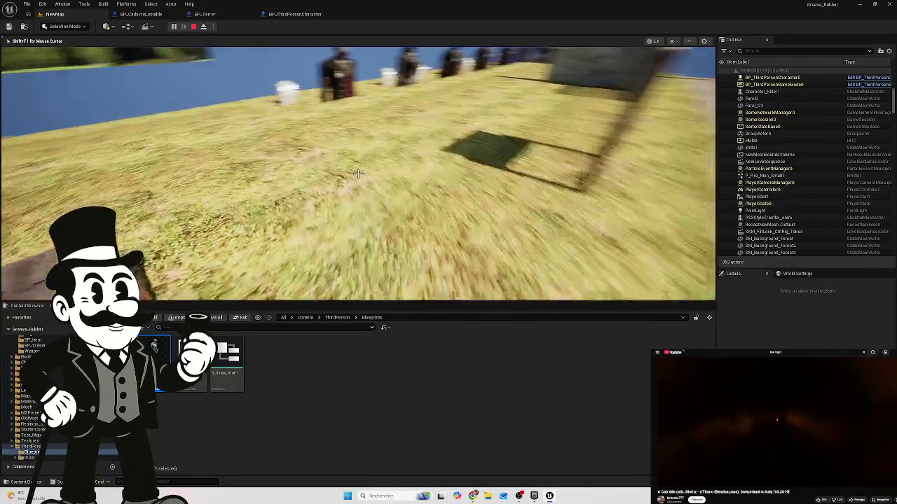
key("w")
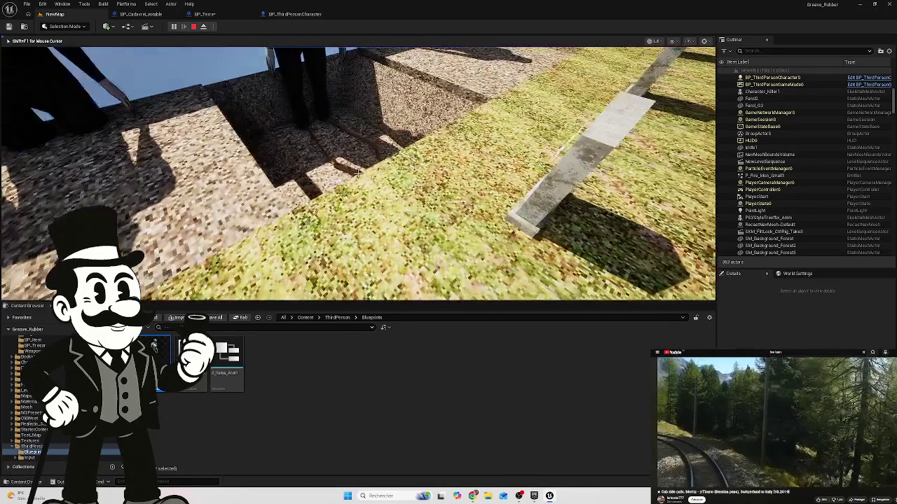
key("shift+F1")
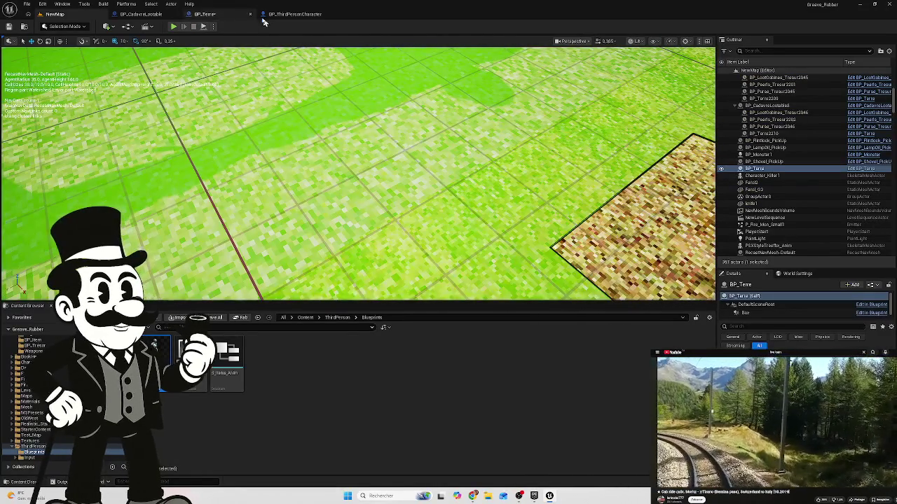
left_click(295, 14)
key("Home")
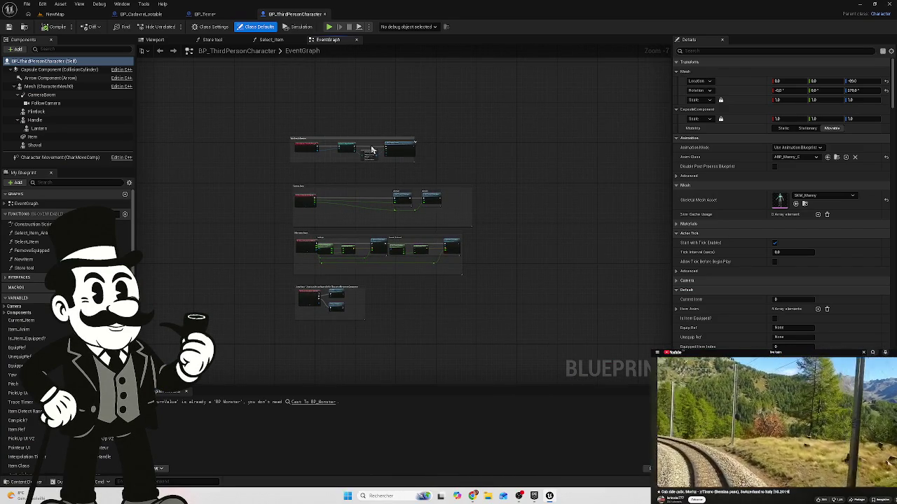
Step: Zoom and pan BP_ThirdPersonCharacter's event graph over to the Sphere Trace By Channel node
scroll(369, 198, "down", 5)
scroll(341, 210, "up", 2)
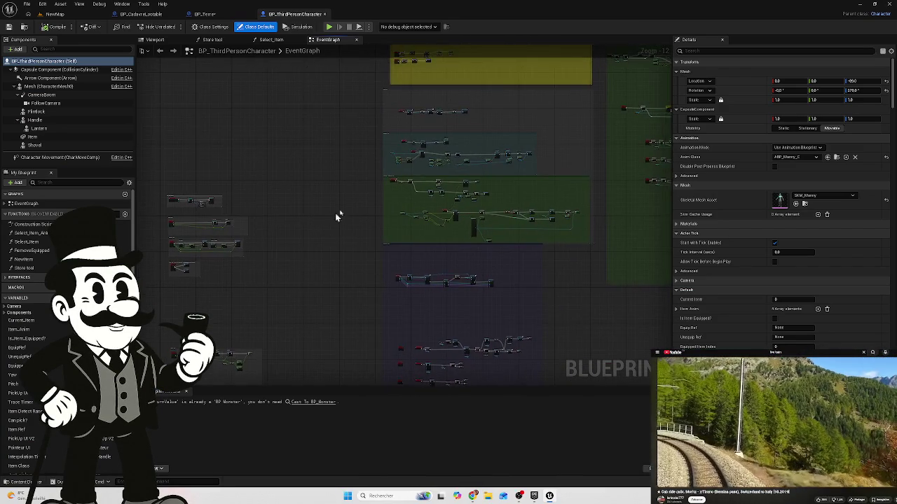
scroll(519, 146, "up", 3)
scroll(221, 225, "down", 1)
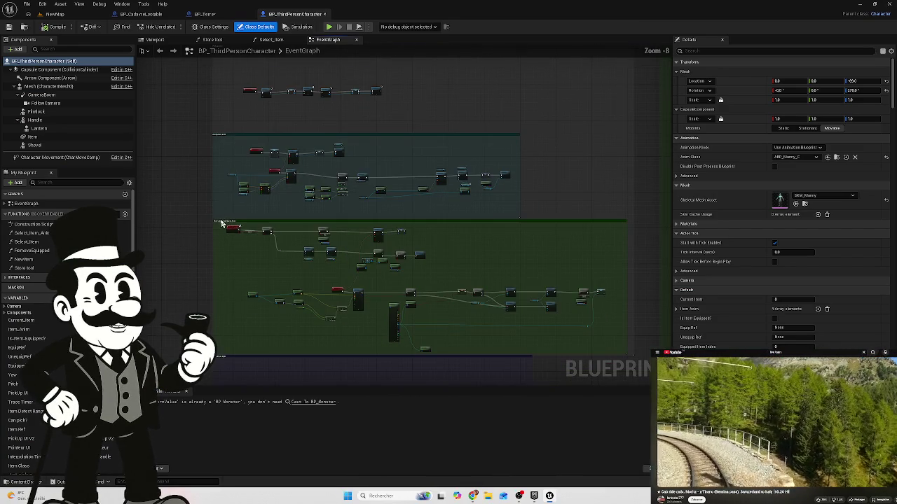
scroll(312, 278, "up", 6)
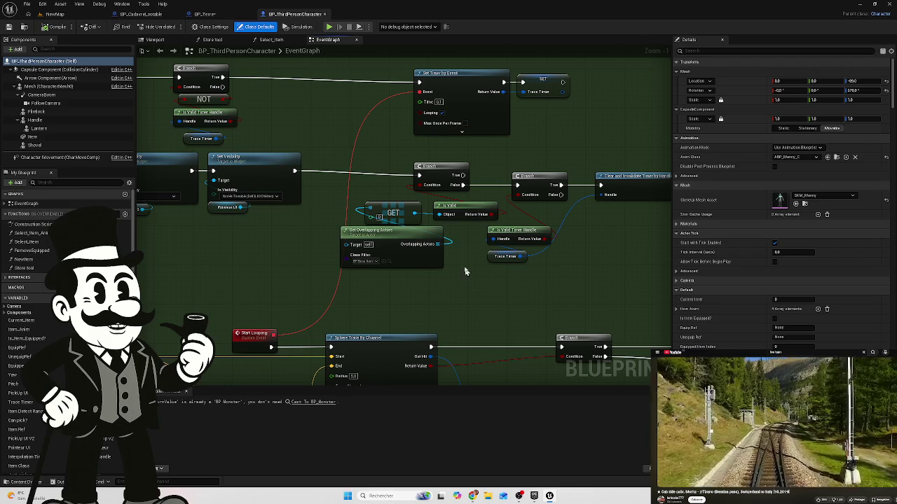
left_click_drag(472, 207, 465, 212)
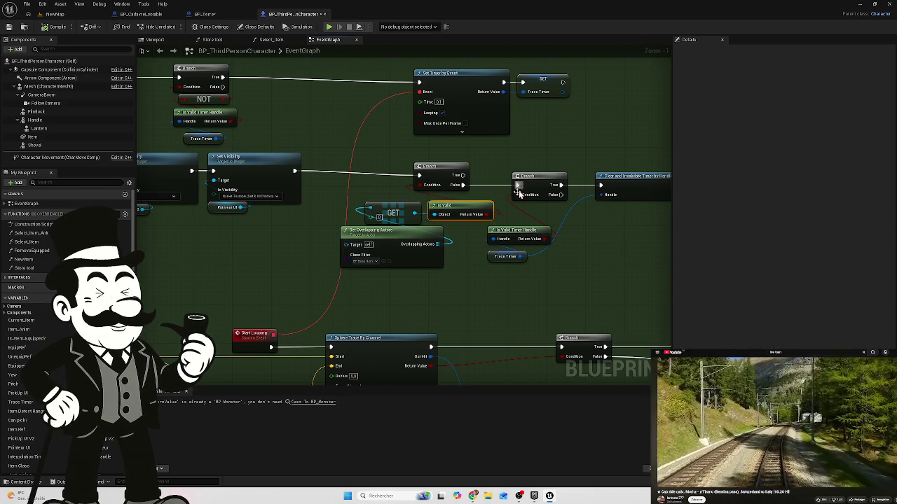
mouse_move(433, 295)
left_mouse_down()
mouse_move(444, 284)
mouse_move(530, 276)
mouse_move(382, 259)
left_mouse_up()
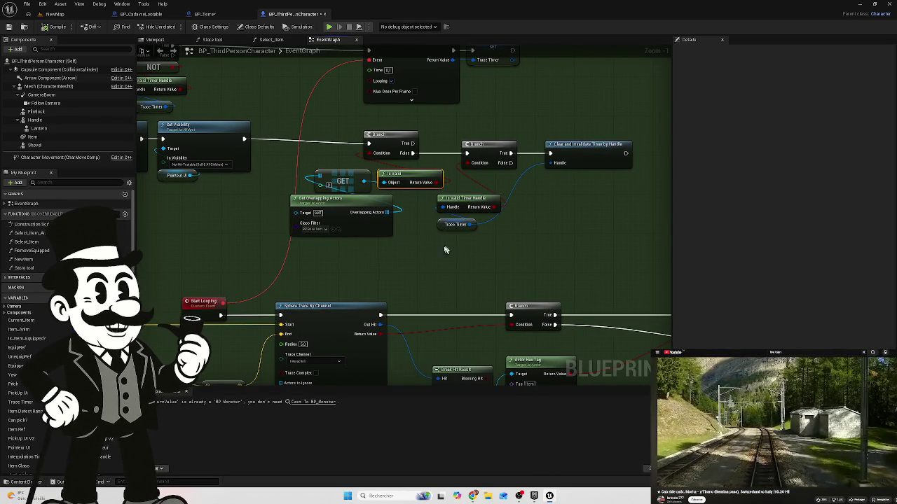
mouse_move(374, 273)
left_mouse_down()
mouse_move(512, 258)
mouse_move(437, 269)
mouse_move(434, 286)
mouse_move(492, 216)
left_mouse_up()
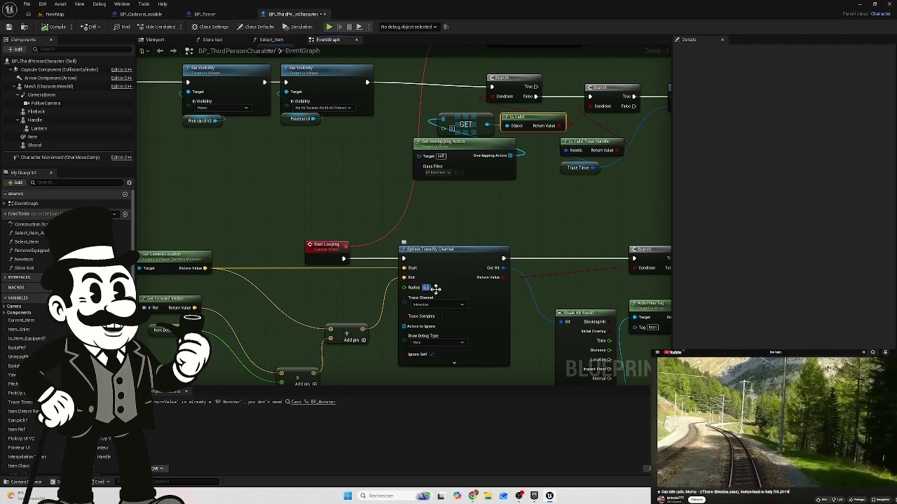
Step: Set the Sphere Trace By Channel Radius to 4.0 and compile BP_ThirdPersonCharacter
left_click(529, 228)
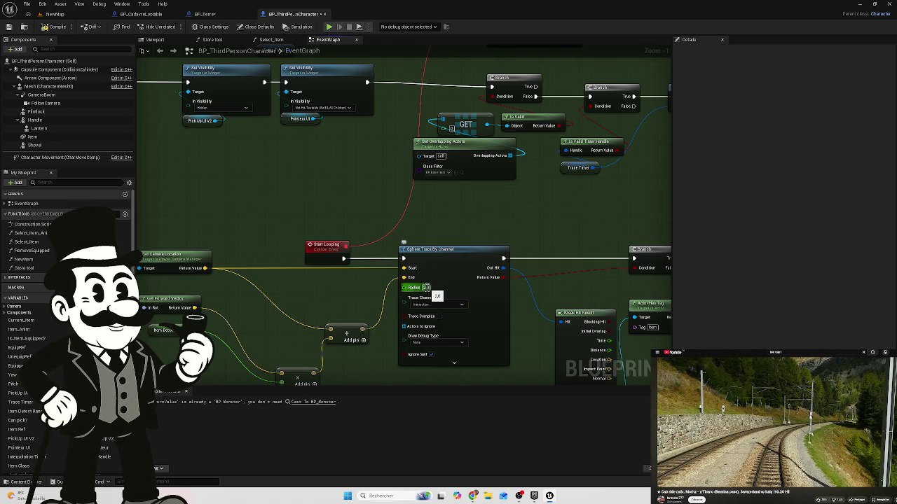
left_click(425, 287)
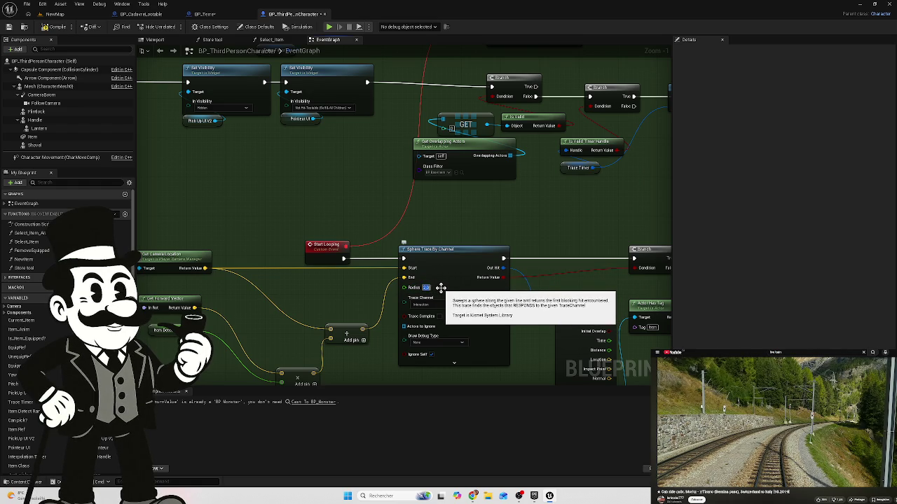
type("4")
key("Return")
left_click(51, 30)
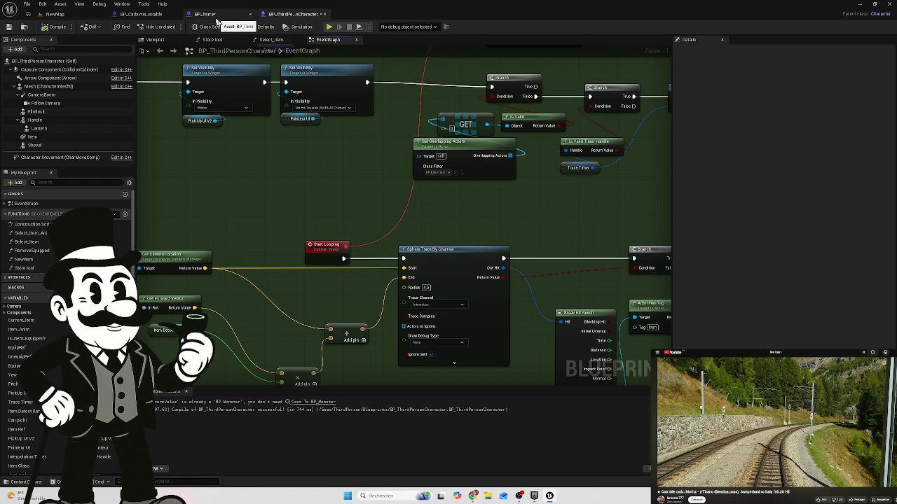
Step: In BP_Terre, set the Dig_Hole curve's final key value back to -65 and compile
left_click(213, 14)
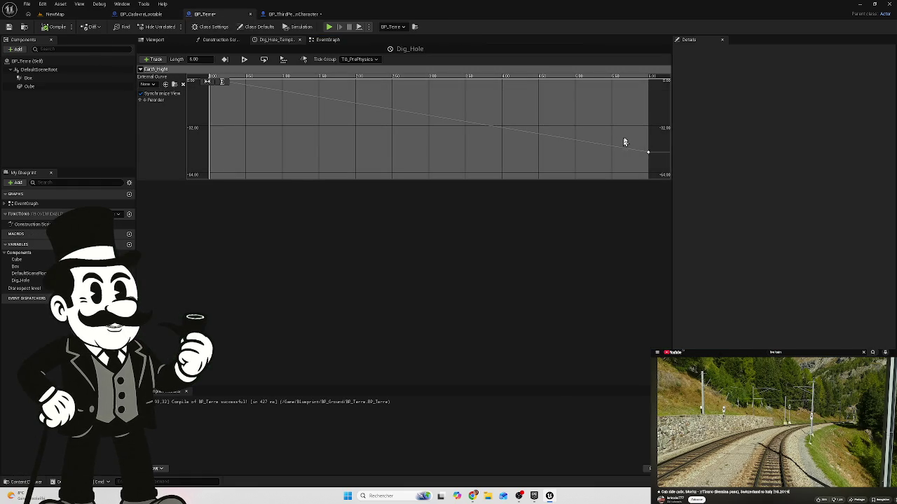
left_click(648, 152)
left_click(294, 81)
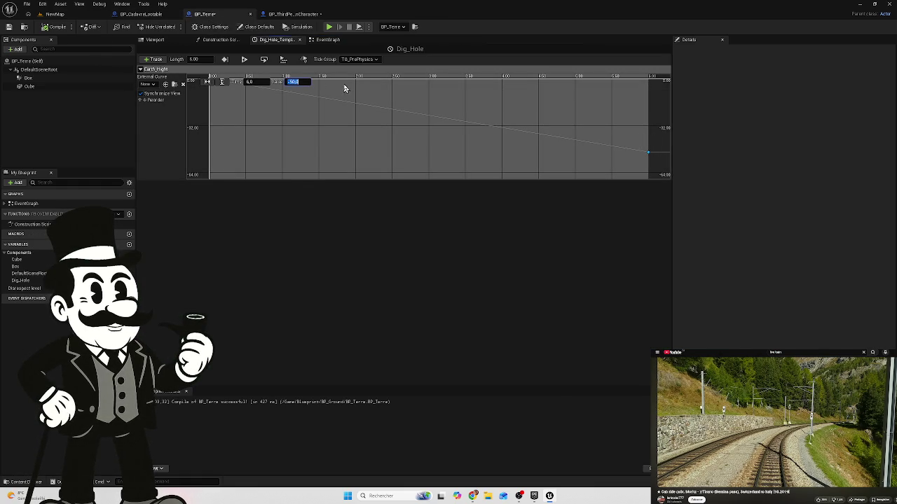
type("-6545")
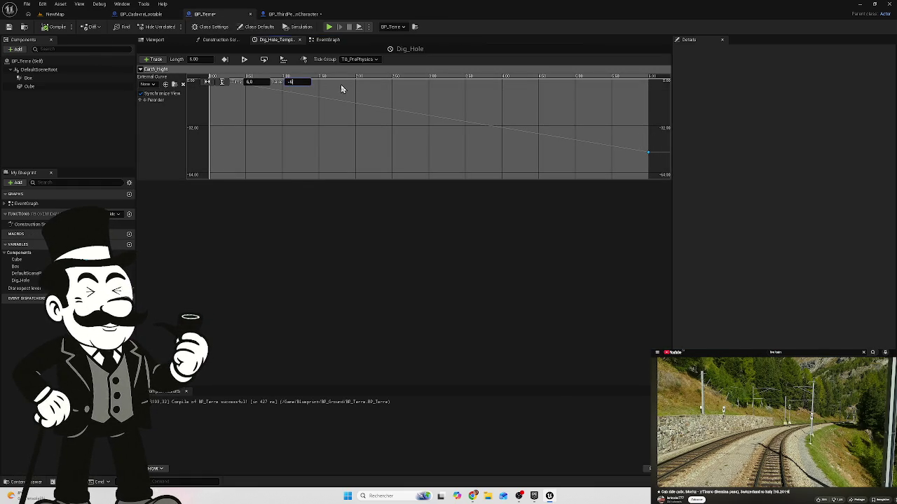
key("BackSpace")
key("BackSpace")
key("Return")
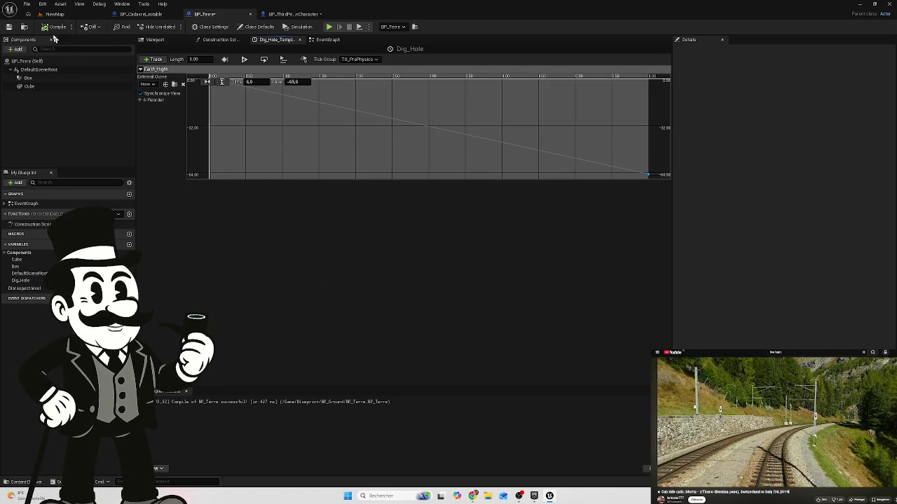
left_click(53, 27)
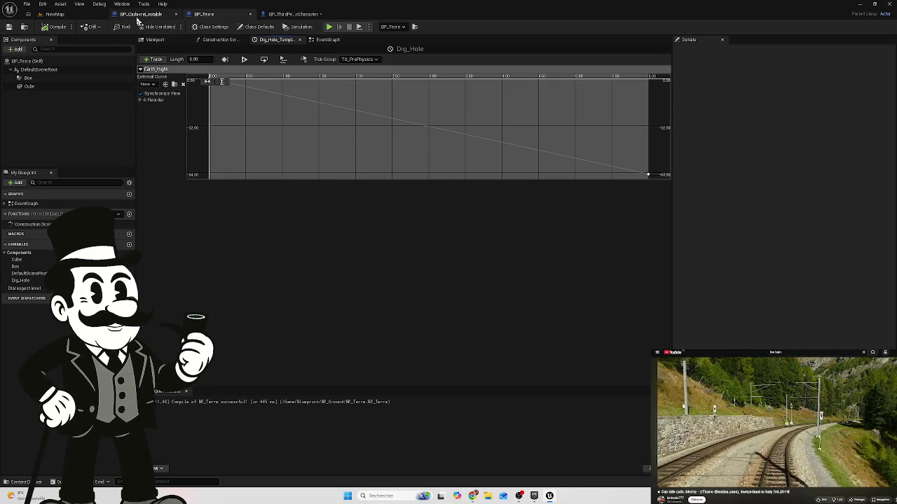
Step: After a brief look at BP_CadavreLootable, open BP_Terre's event graph
left_click(137, 16)
left_click(201, 15)
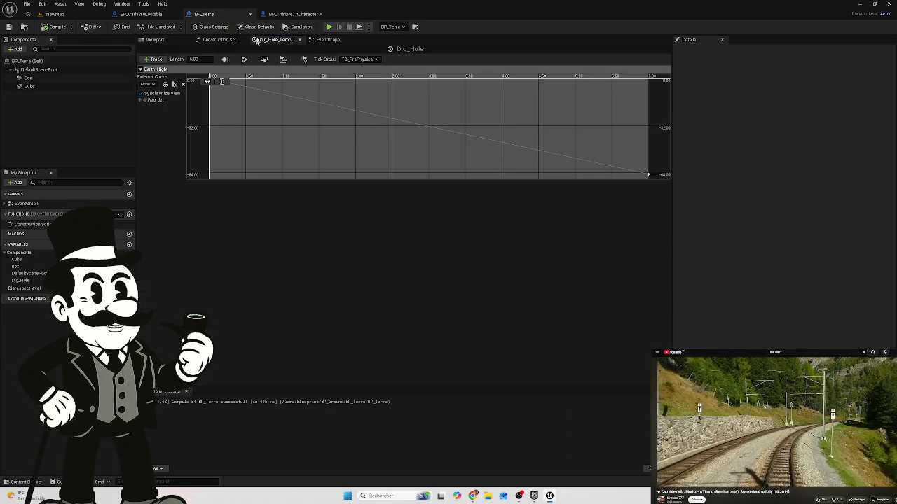
left_click(323, 39)
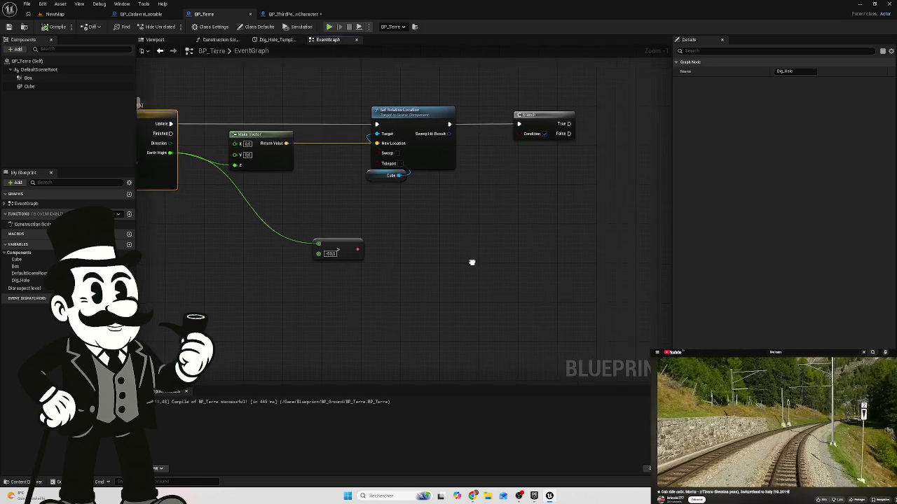
left_click_drag(471, 262, 397, 258)
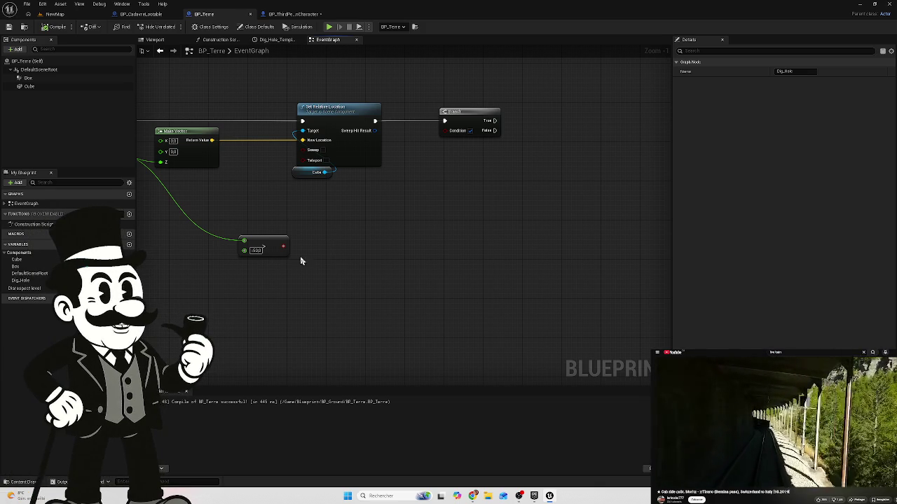
Step: Wire the Earth Height comparison's boolean result into the Branch Condition pin
left_click(257, 251)
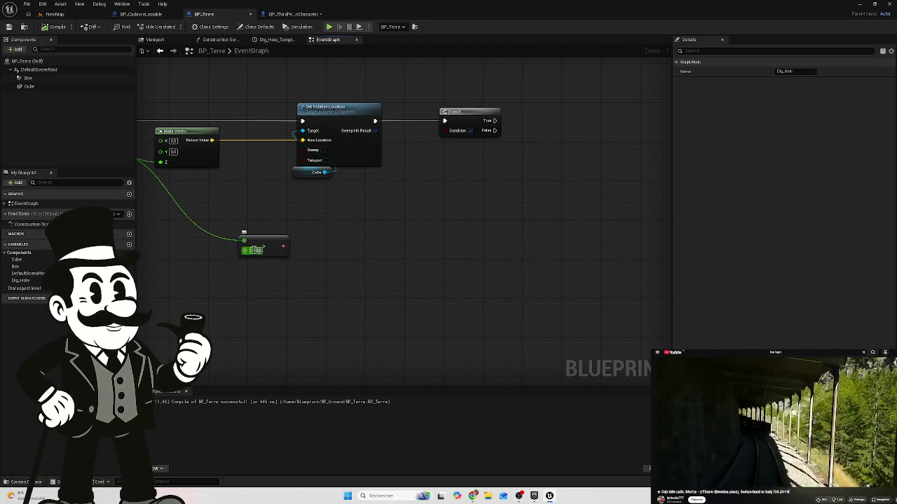
left_click_drag(250, 226, 342, 220)
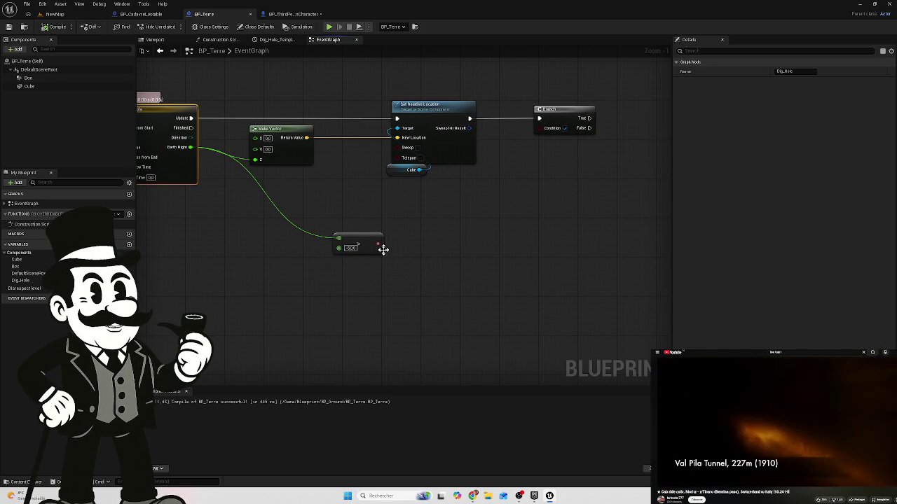
mouse_move(378, 243)
left_mouse_down()
mouse_move(432, 254)
mouse_move(552, 147)
mouse_move(539, 128)
left_mouse_up()
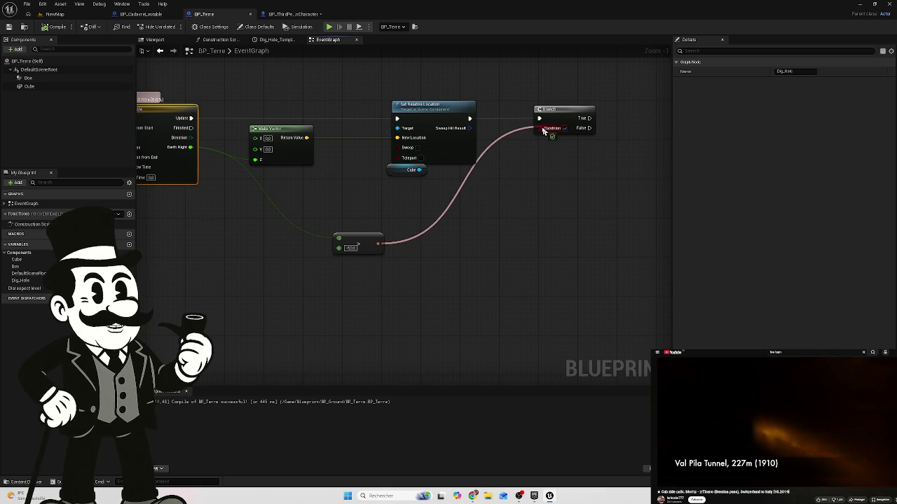
Step: Move the comparison node up and add reroute points on the Earth Height and condition wires
left_click_drag(382, 223, 337, 266)
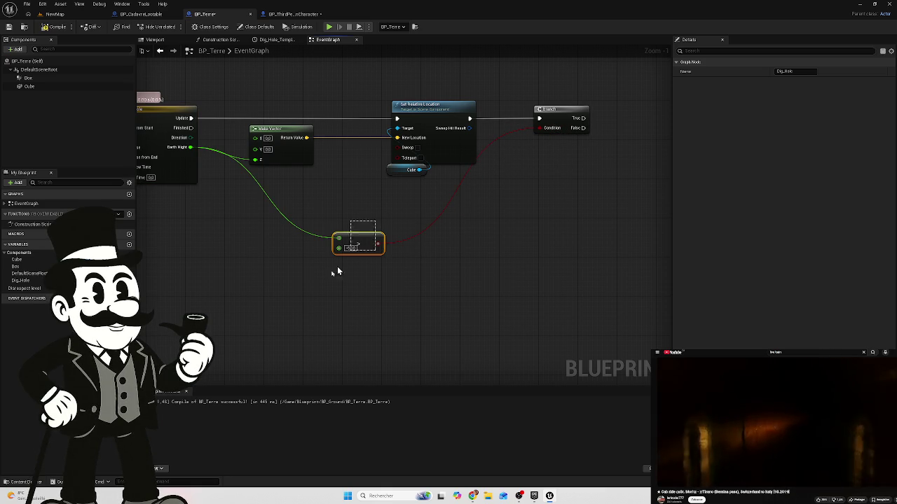
mouse_move(360, 235)
left_mouse_down()
mouse_move(421, 190)
mouse_move(372, 203)
mouse_move(402, 195)
mouse_move(223, 201)
mouse_move(233, 206)
left_mouse_up()
double_click(354, 190)
double_click(462, 183)
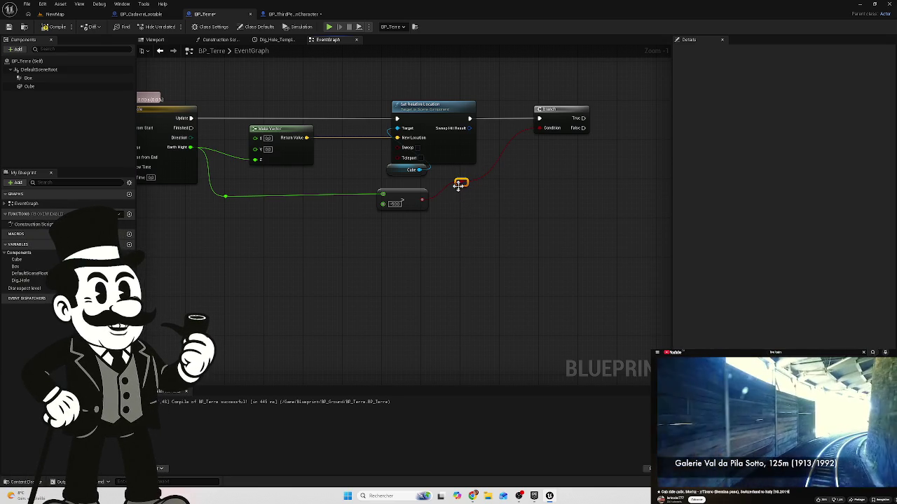
left_click_drag(466, 187, 501, 205)
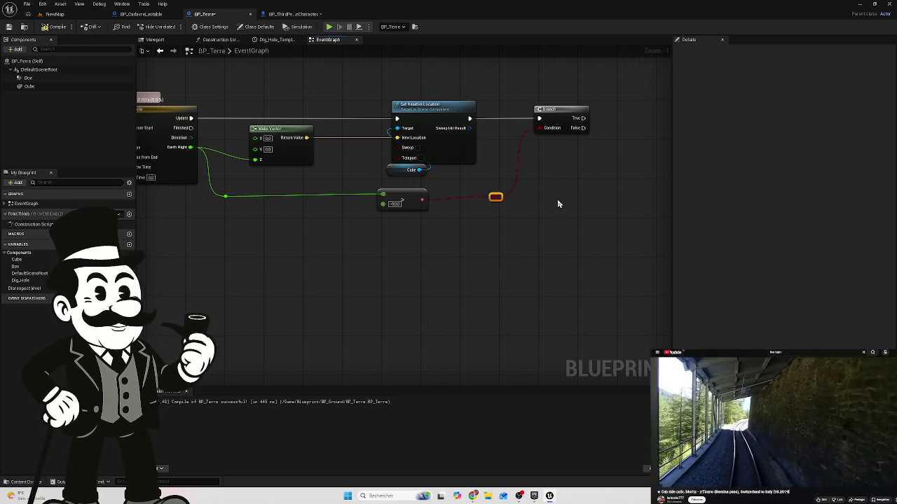
mouse_move(519, 189)
left_mouse_down()
mouse_move(479, 210)
mouse_move(510, 208)
mouse_move(502, 208)
left_mouse_up()
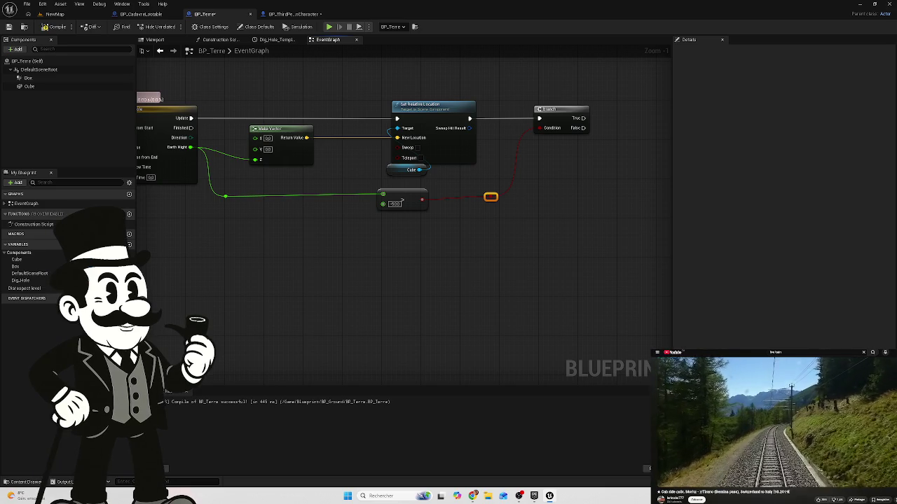
left_click_drag(575, 173, 527, 184)
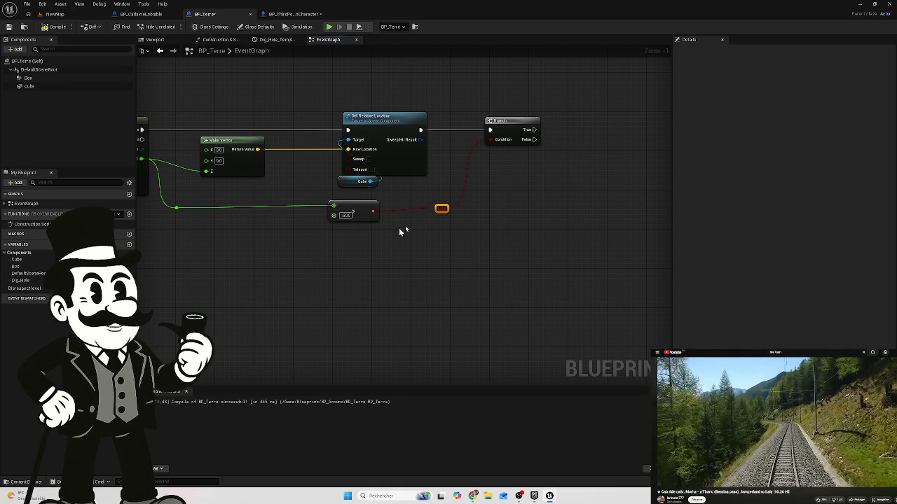
Step: Replace the greater-than node with a Less Equal (<=) test against -50.0 feeding the Branch Condition
left_click(355, 214)
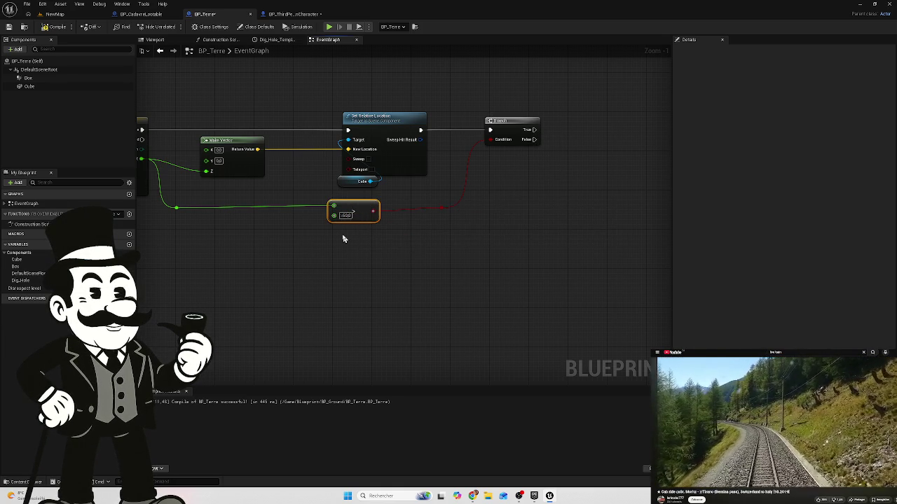
key("Delete")
left_click_drag(176, 208, 325, 227)
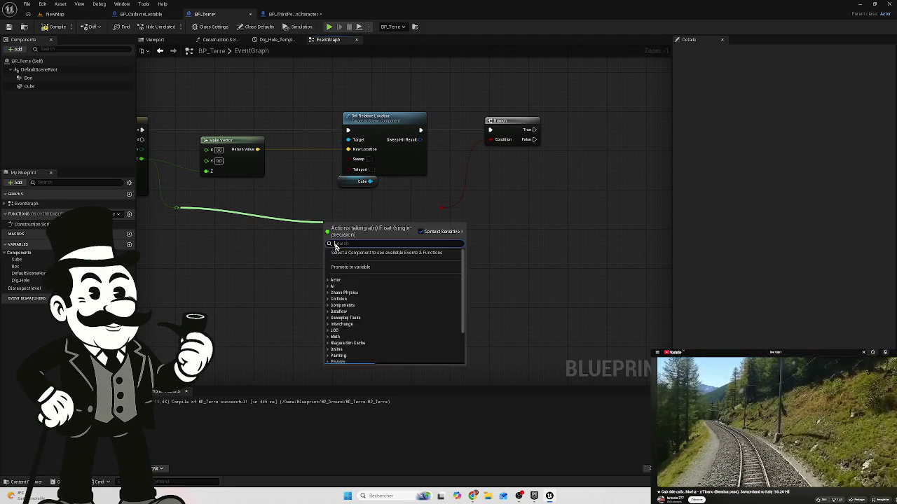
type("less")
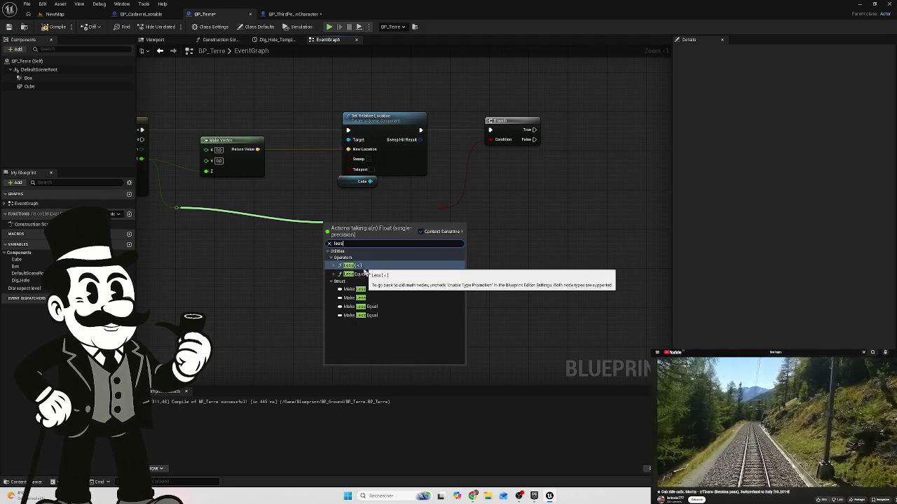
left_click(371, 275)
mouse_move(345, 227)
left_mouse_down()
mouse_move(355, 217)
mouse_move(448, 215)
mouse_move(441, 208)
left_mouse_up()
left_click(350, 226)
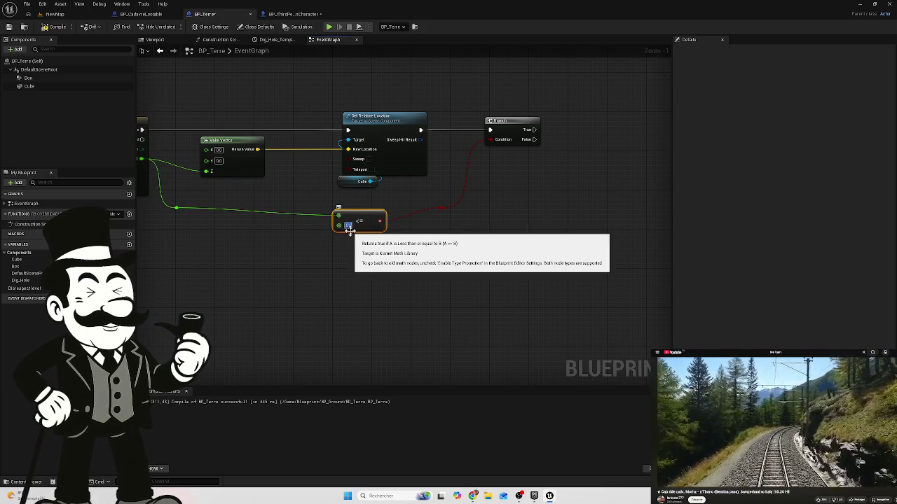
key("Return")
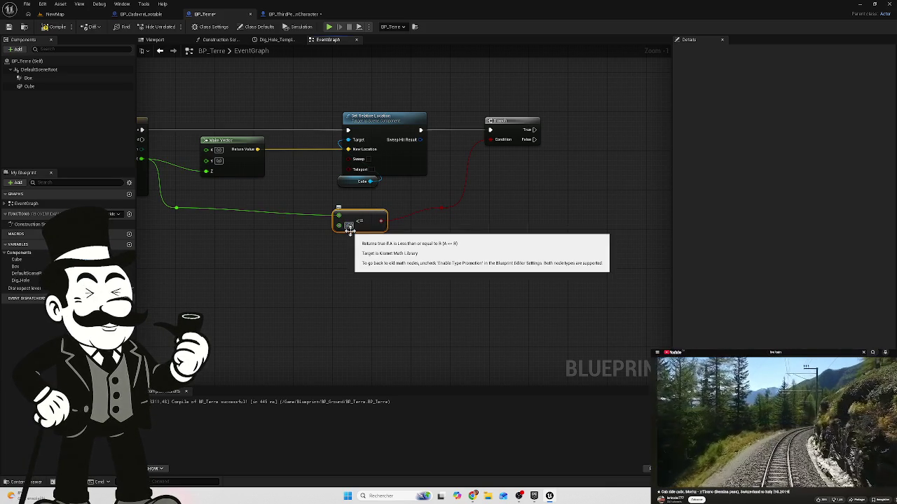
Step: Reposition the comparison node and straighten its wires and reroute knots with Q
left_click(507, 288)
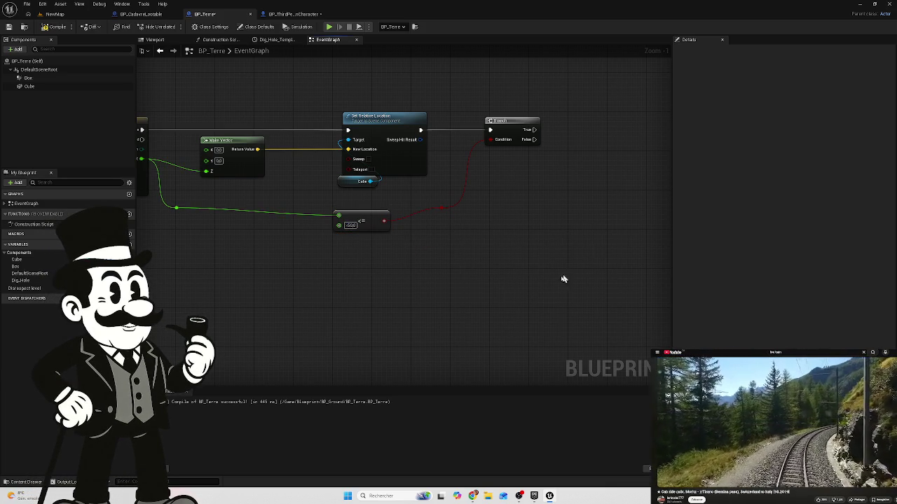
mouse_move(416, 261)
left_mouse_down()
mouse_move(344, 224)
mouse_move(346, 204)
left_mouse_up()
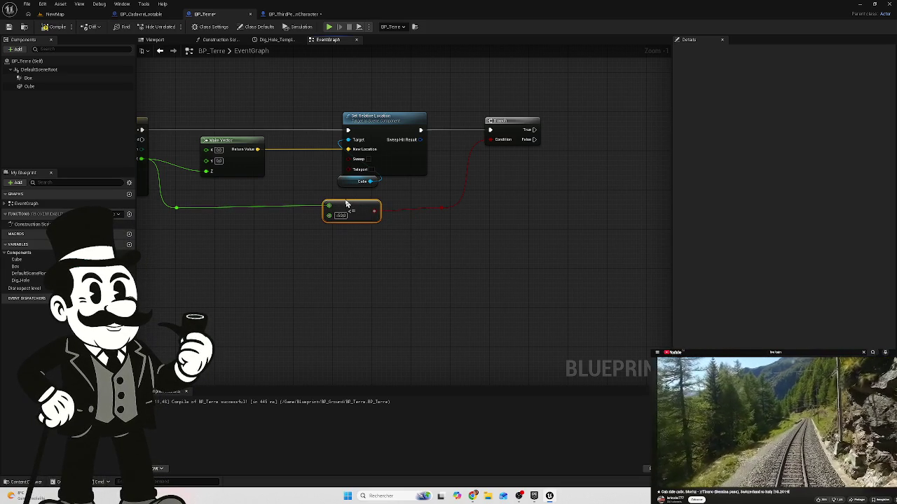
left_click_drag(499, 199, 160, 237)
key("q")
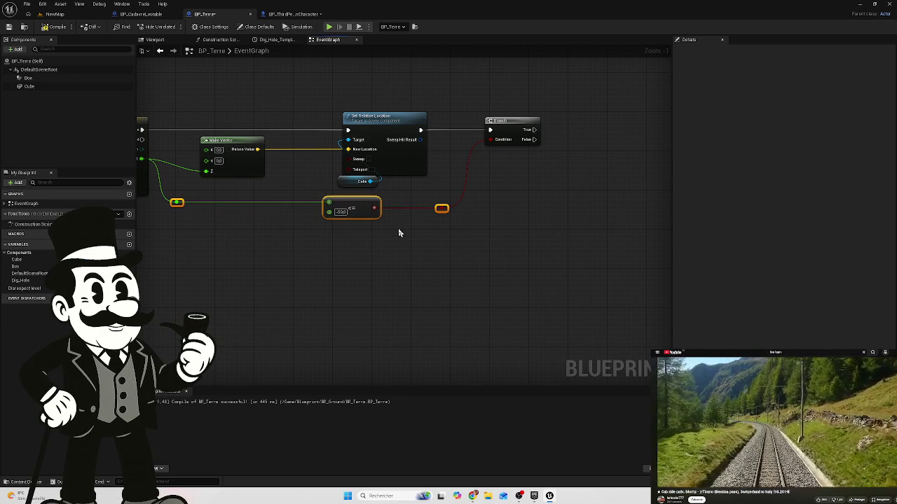
mouse_move(399, 235)
left_mouse_down()
mouse_move(378, 252)
mouse_move(514, 222)
mouse_move(437, 257)
left_mouse_up()
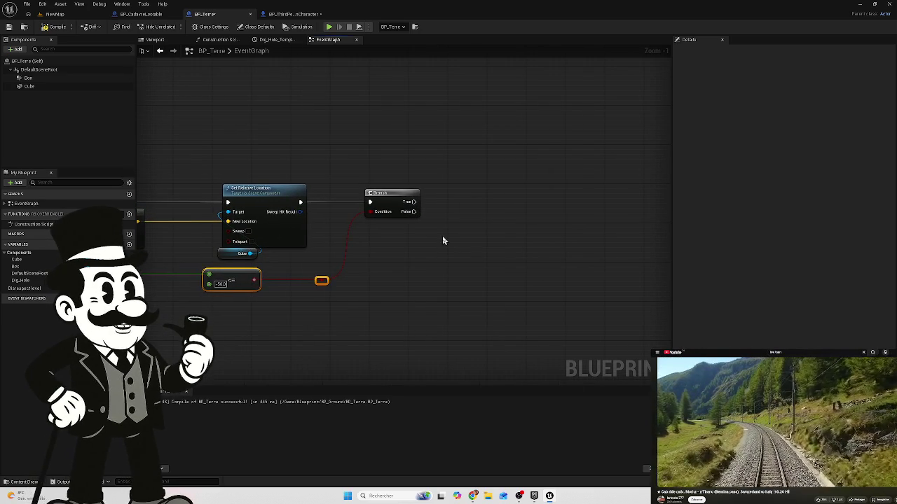
Step: Add a SET Disrespect Level node driven by the Branch's True output
left_click_drag(24, 288, 525, 182)
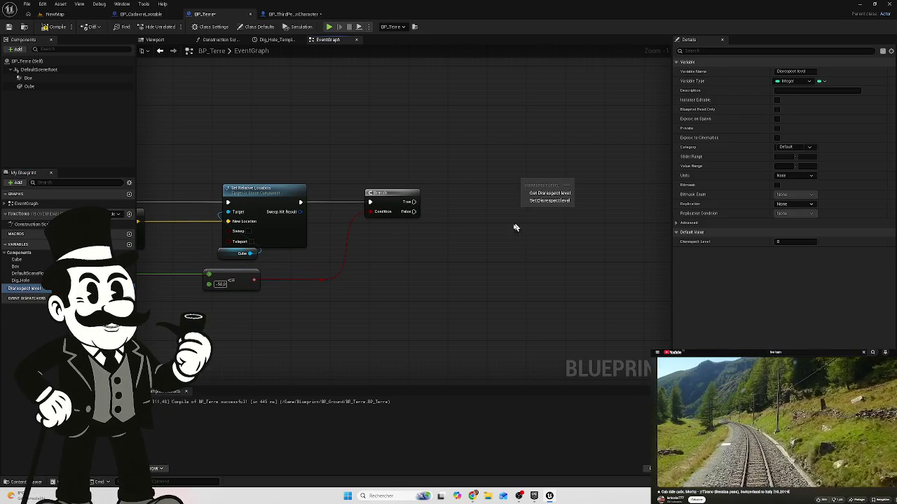
left_click(549, 200)
mouse_move(411, 204)
left_mouse_down()
mouse_move(550, 192)
mouse_move(527, 204)
mouse_move(540, 211)
mouse_move(532, 214)
left_mouse_up()
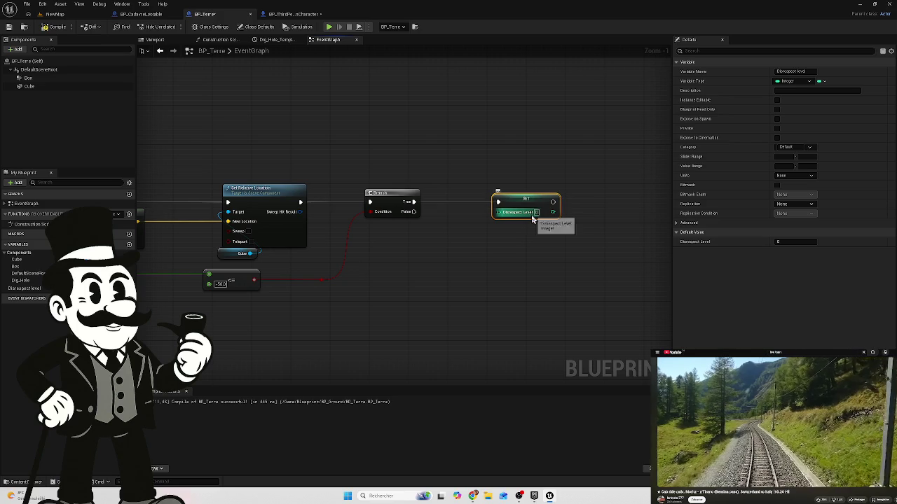
left_click_drag(531, 195, 560, 196)
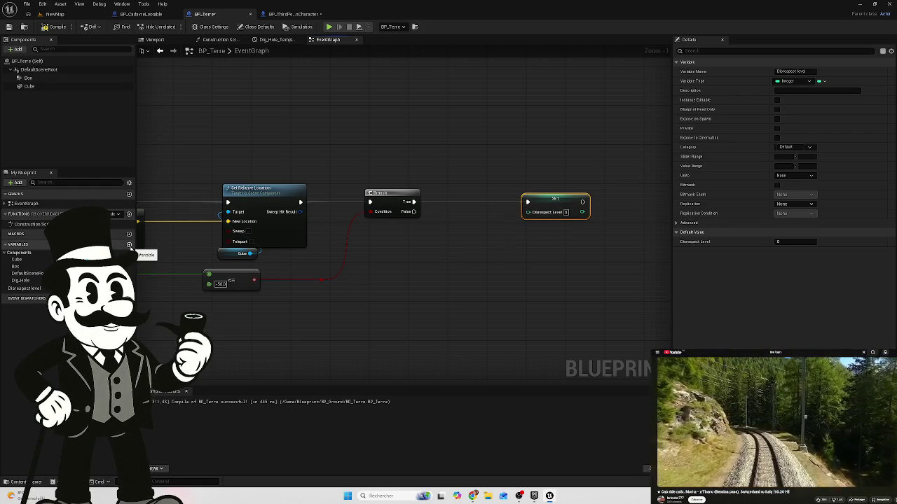
Step: Add an Add node whose result feeds the Disrespect Level SET node
right_click(461, 247)
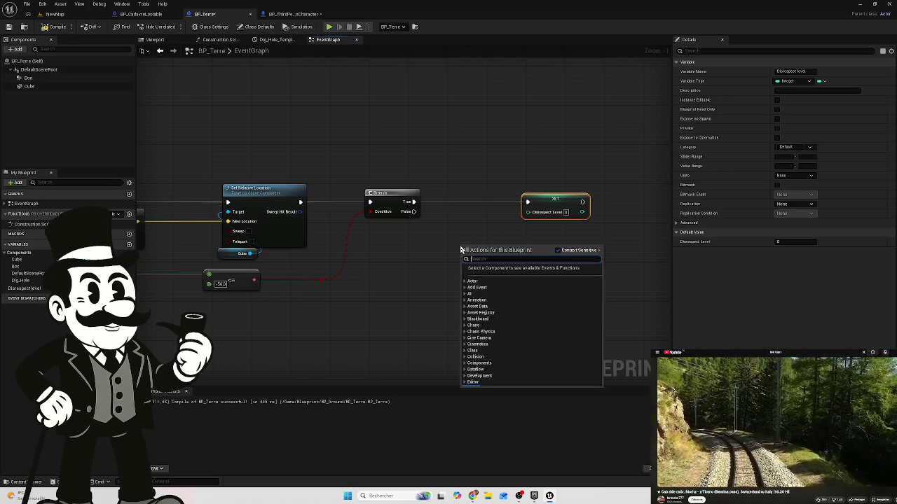
type("dis")
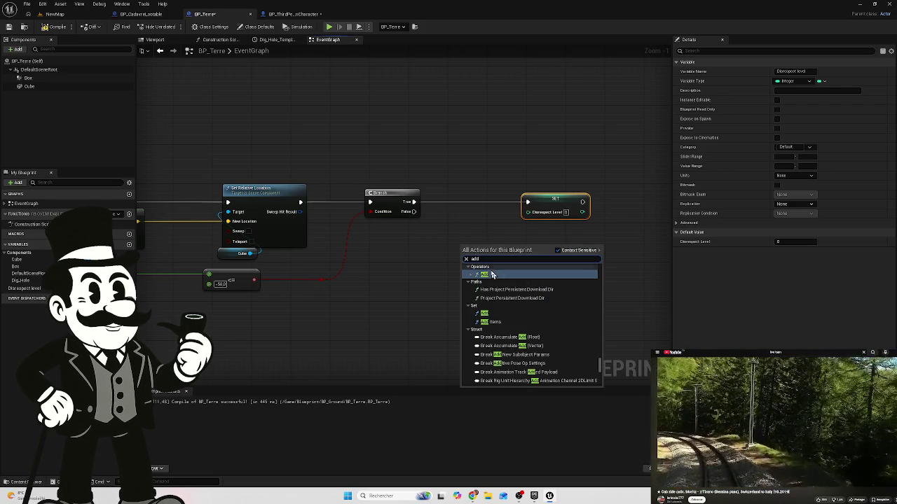
key("Escape")
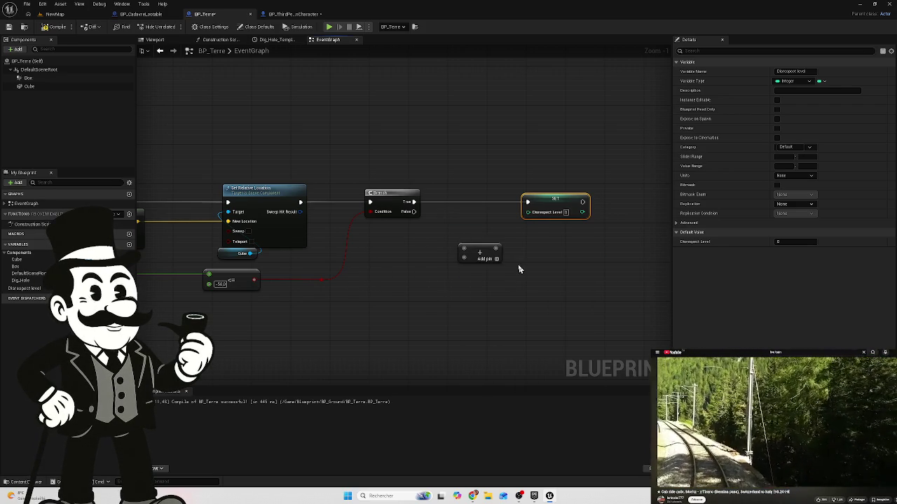
left_click_drag(498, 247, 527, 212)
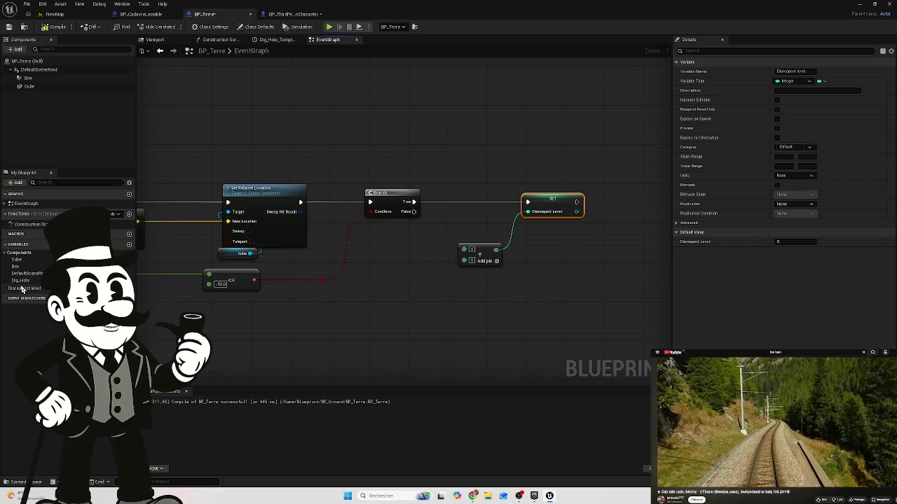
Step: Plug a Disrespect Level getter into the Add node's first input
mouse_move(25, 290)
left_mouse_down()
mouse_move(335, 269)
mouse_move(397, 282)
left_mouse_up()
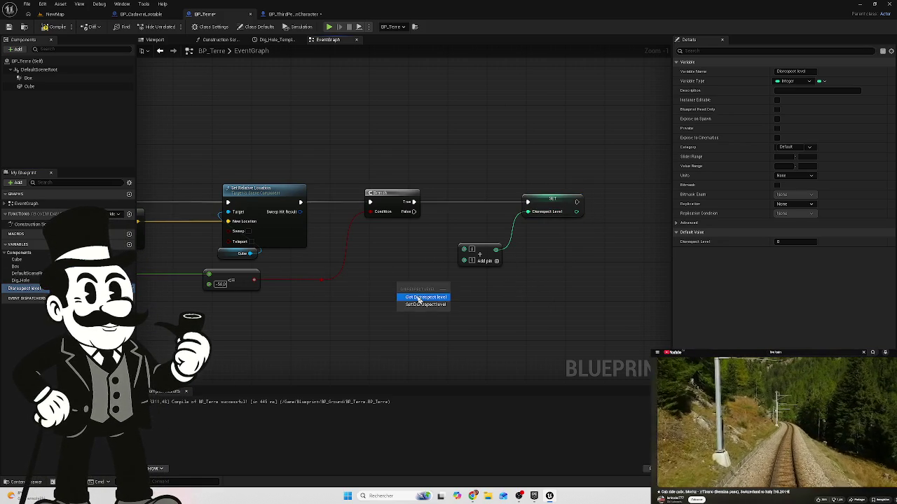
left_click(421, 298)
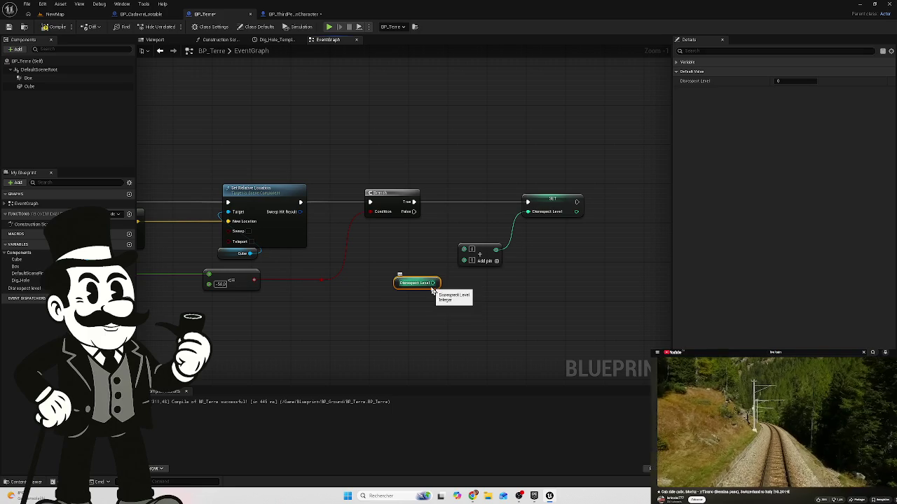
left_click_drag(435, 283, 463, 254)
mouse_move(413, 280)
left_mouse_down()
mouse_move(423, 241)
mouse_move(467, 232)
mouse_move(403, 241)
mouse_move(428, 247)
left_mouse_up()
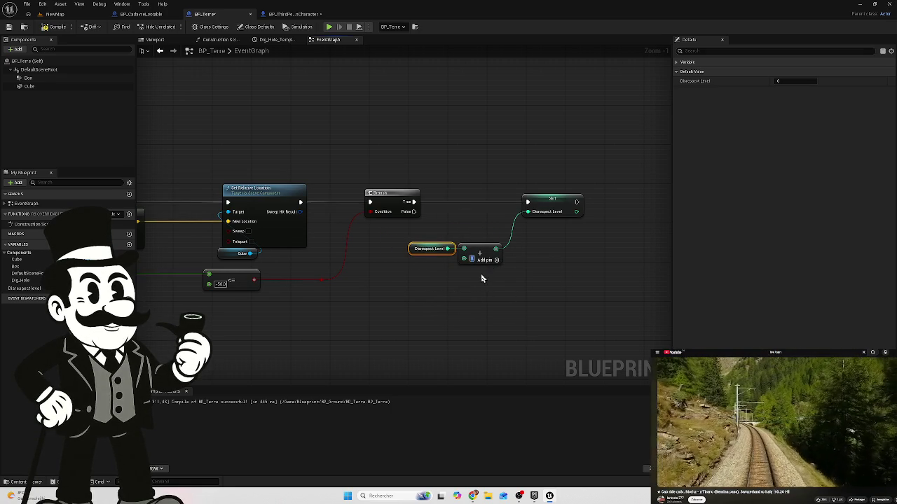
Step: Arrange the getter, Add and SET nodes neatly together
left_click(466, 247, "ctrl")
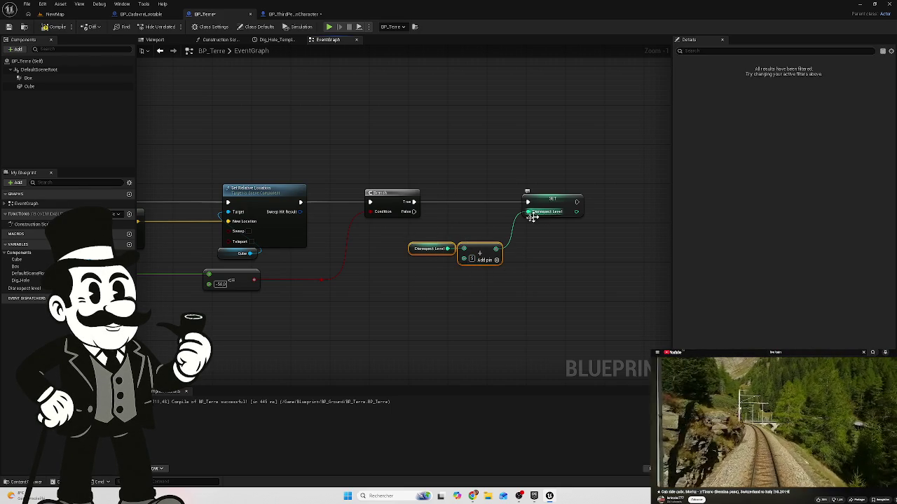
left_click_drag(478, 250, 494, 241)
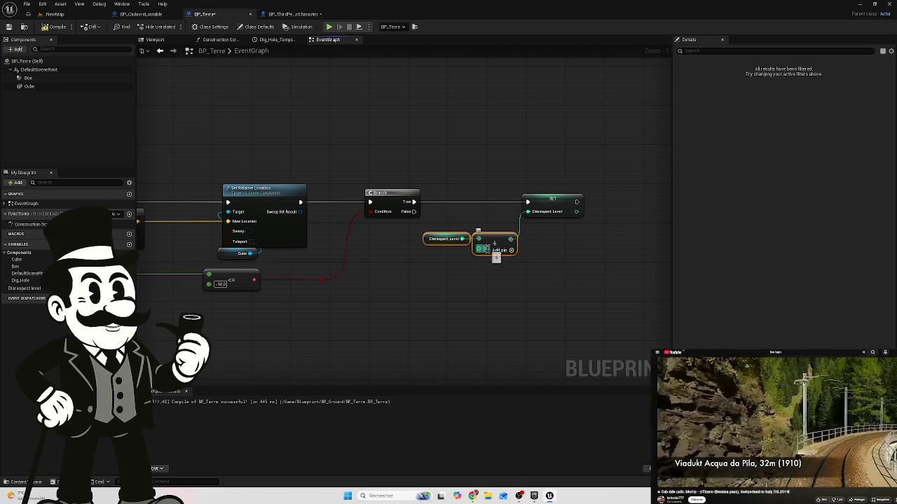
left_click(501, 279)
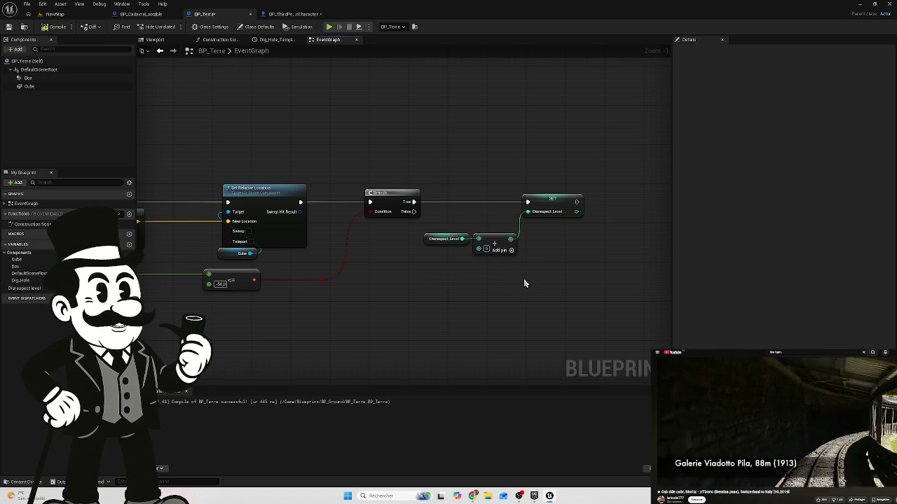
left_click_drag(598, 158, 456, 307)
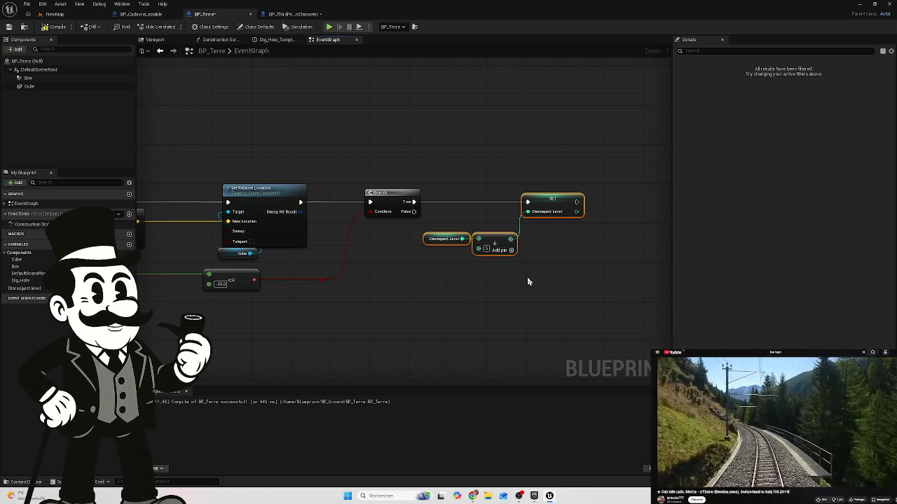
mouse_move(585, 173)
left_mouse_down()
mouse_move(481, 280)
mouse_move(453, 288)
left_mouse_up()
left_click_drag(546, 201, 536, 201)
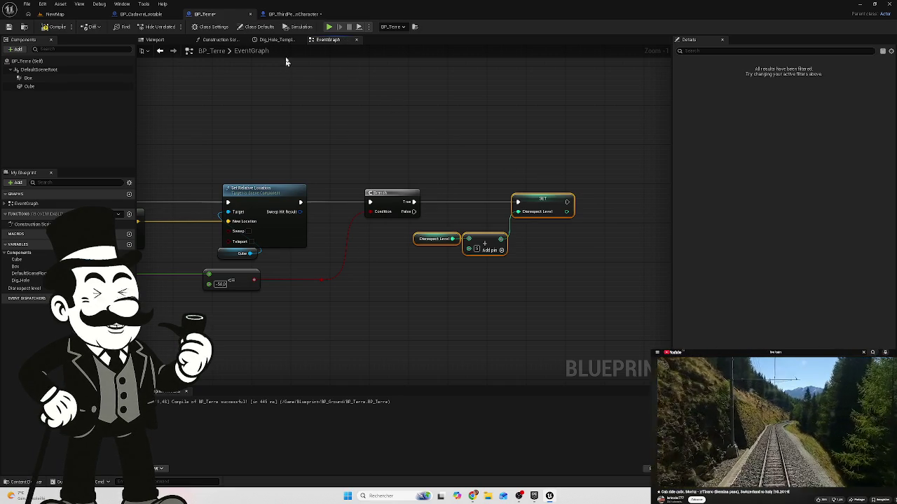
Step: Back in the NewMap editor, browse the Content Browser to the _Main GameModeBase folder
left_click(50, 14)
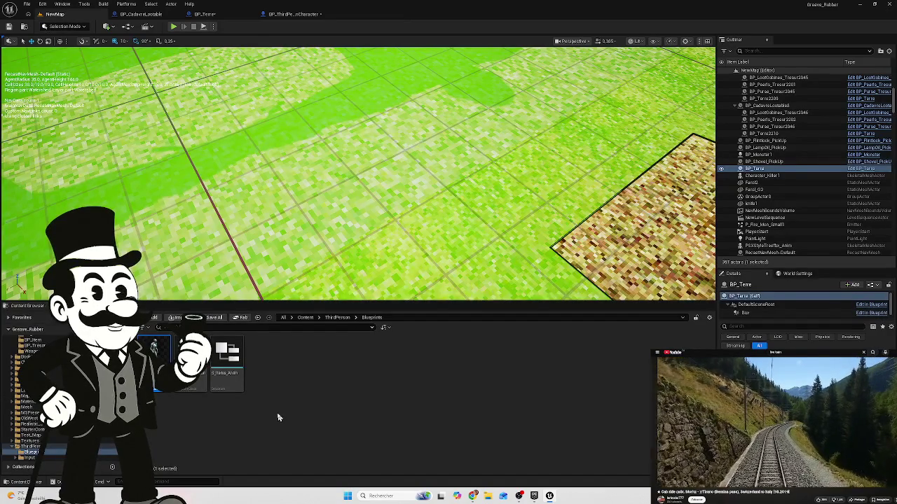
scroll(28, 392, "up", 5)
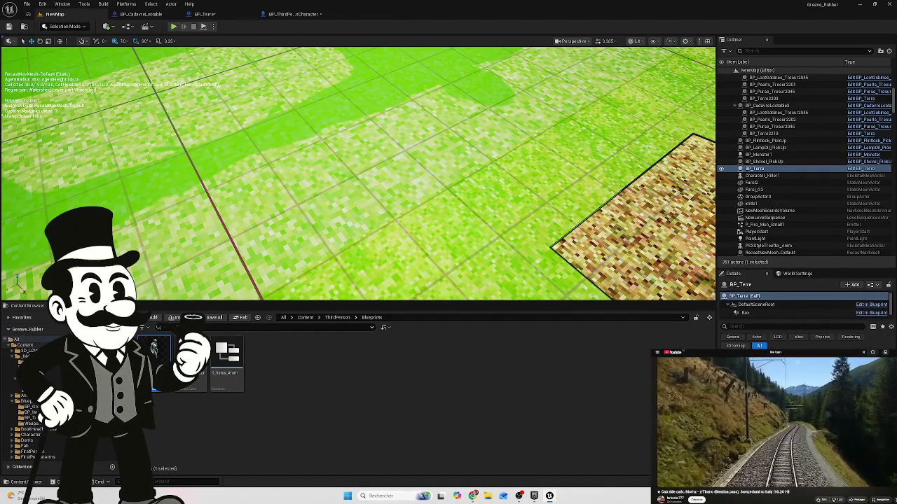
left_click(28, 361)
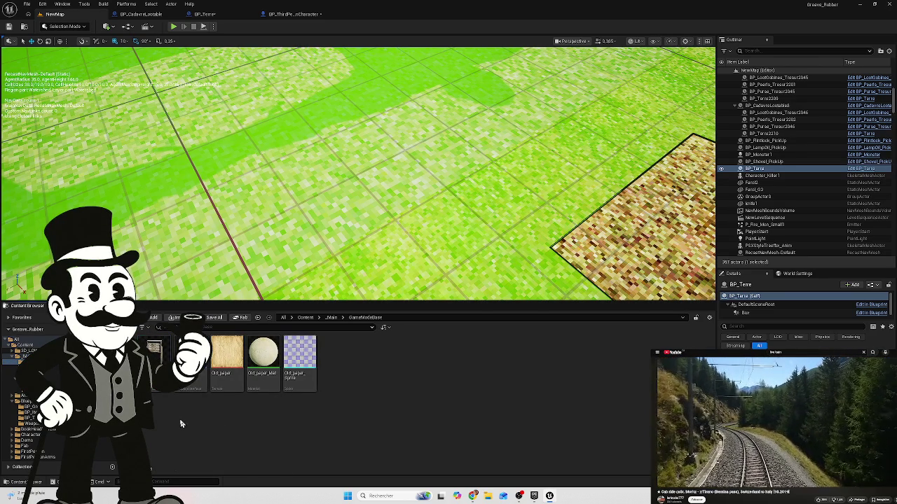
Step: Create a Blueprint Interface asset there named BPI_Disrespect
mouse_move(186, 371)
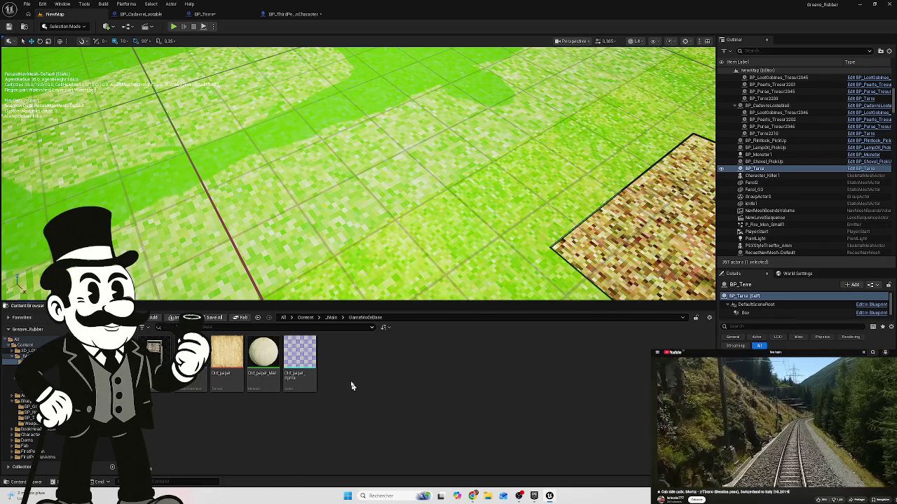
right_click(340, 357)
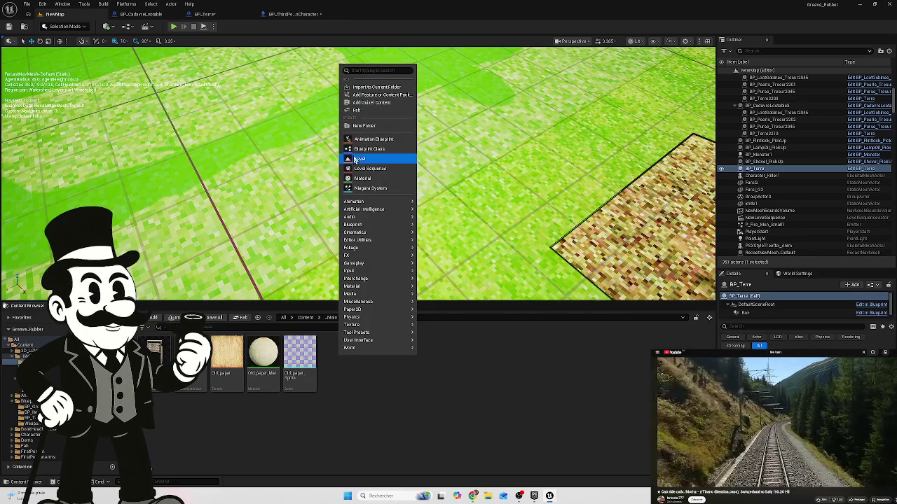
mouse_move(374, 211)
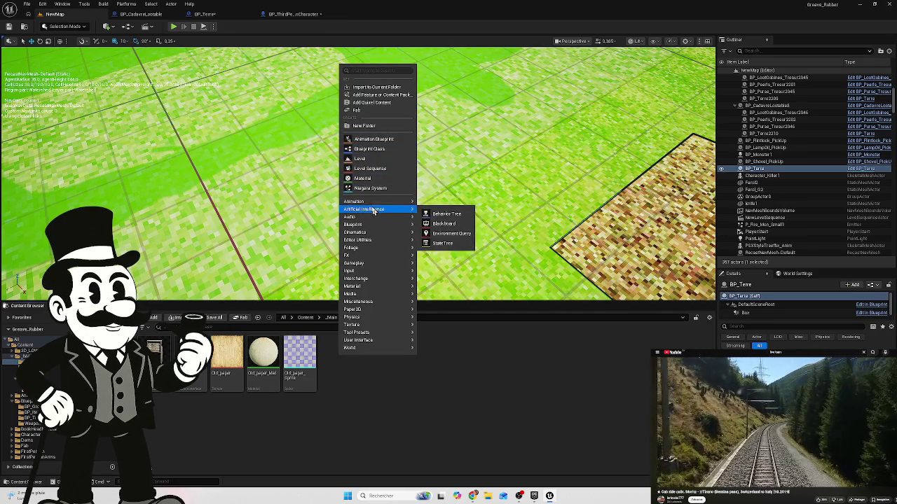
mouse_move(380, 225)
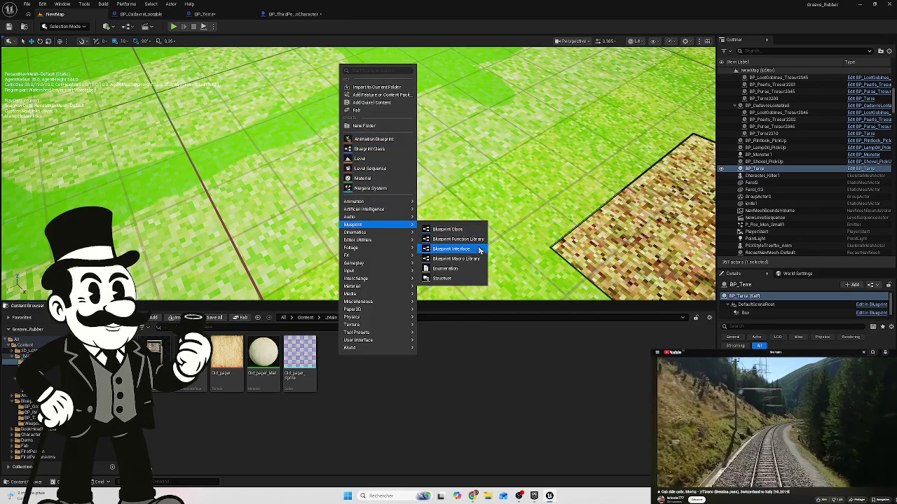
left_click(462, 259)
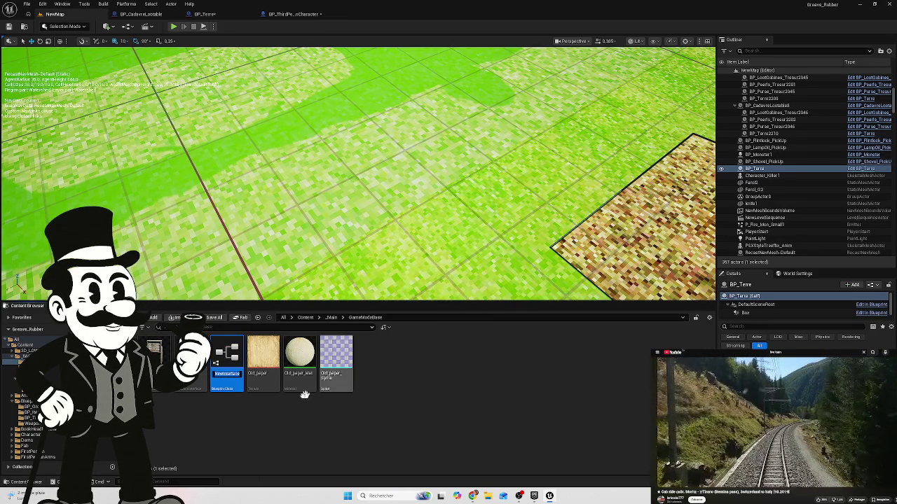
type("BPI_Disrespect")
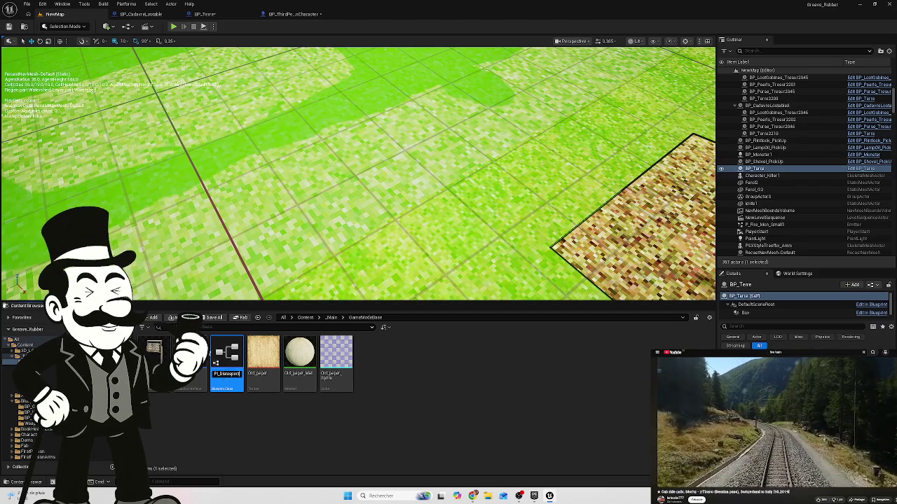
key("Return")
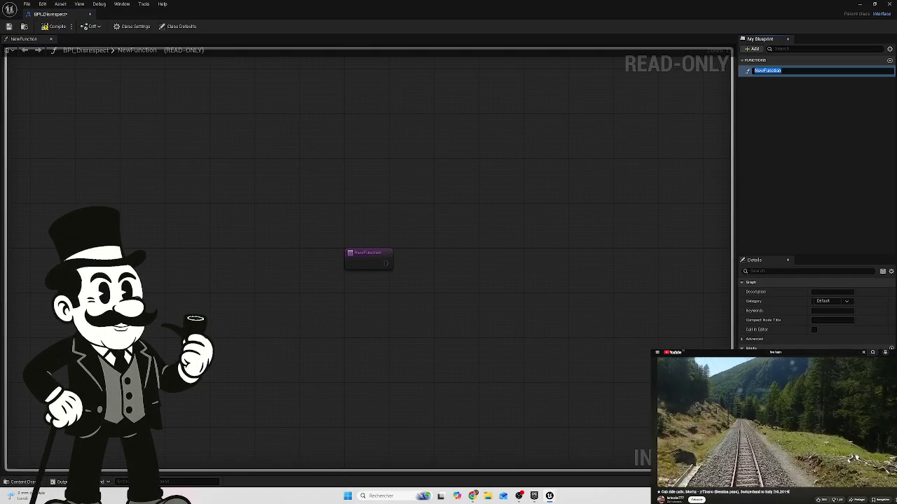
Step: Keep the NewFunction name, add an Integer parameter called Cursed Level, and dock the interface editor
key("Return")
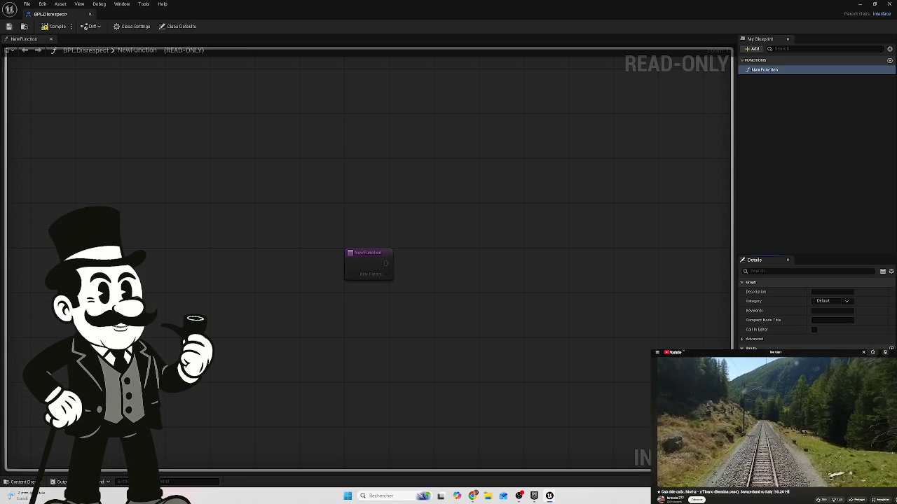
left_click(827, 357)
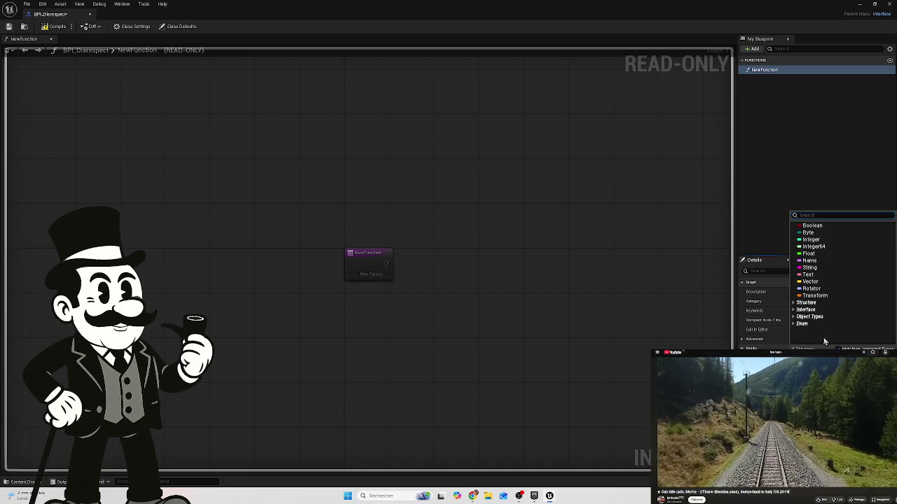
left_click(827, 240)
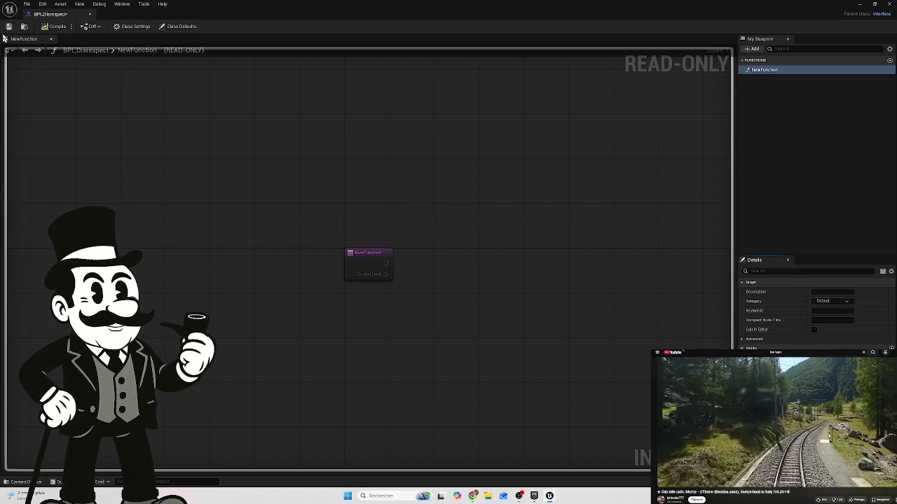
mouse_move(59, 15)
left_mouse_down()
mouse_move(117, 36)
mouse_move(350, 10)
mouse_move(372, 16)
left_mouse_up()
Step: Move through the open blueprints to BP_Terre and center its Branch and SET Disrespect Level nodes
left_click(285, 16)
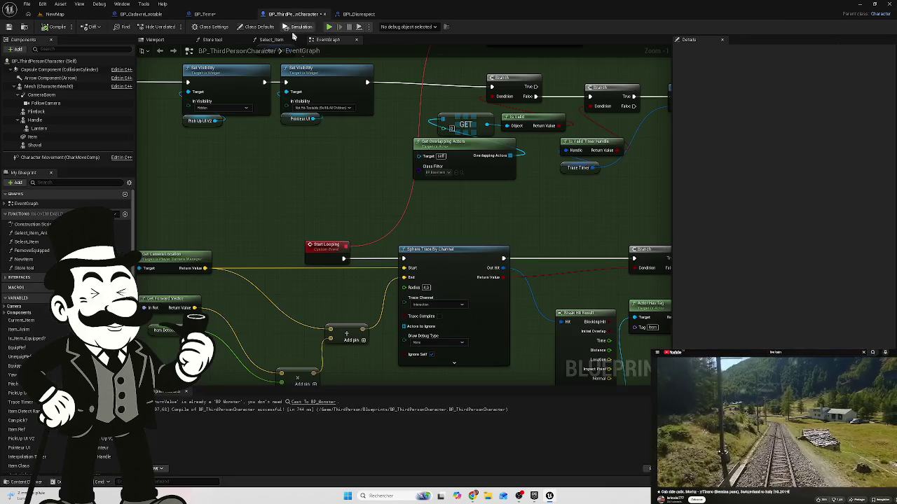
left_click(139, 14)
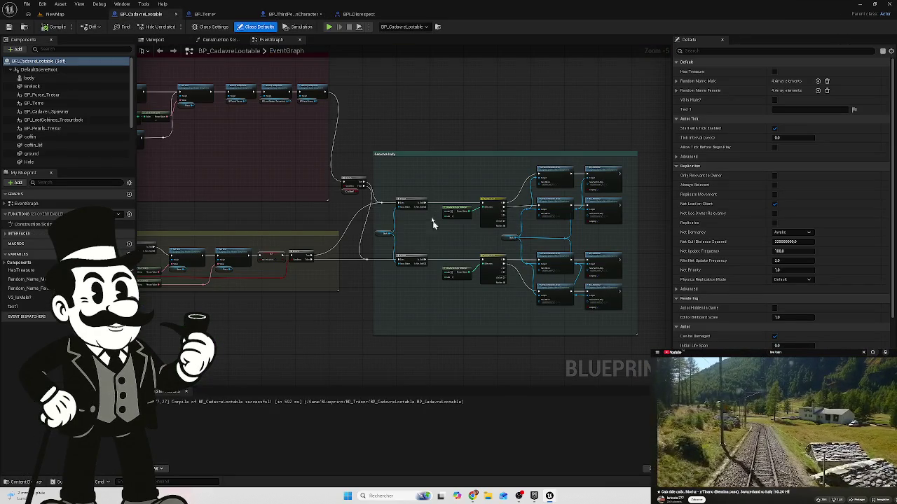
left_click(206, 14)
left_click_drag(449, 150, 646, 173)
mouse_move(399, 145)
left_mouse_down()
mouse_move(553, 168)
mouse_move(260, 138)
left_mouse_up()
left_click_drag(590, 200, 512, 187)
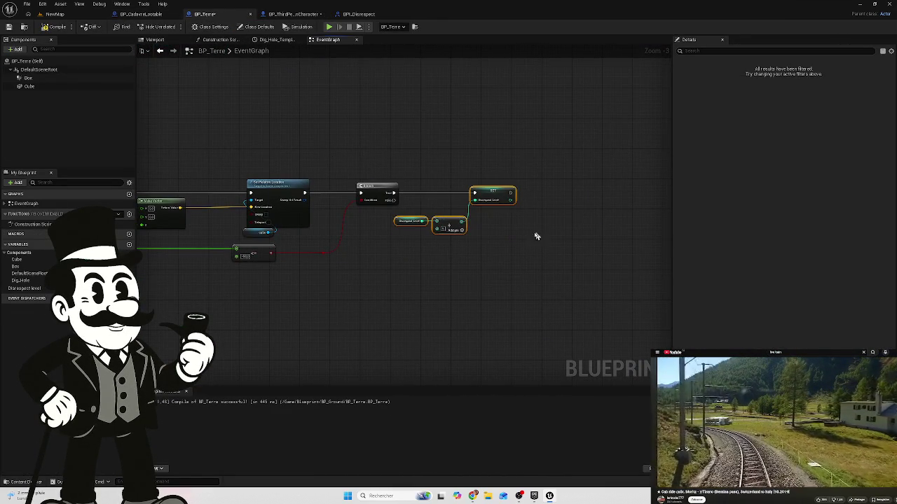
scroll(498, 226, "up", 3)
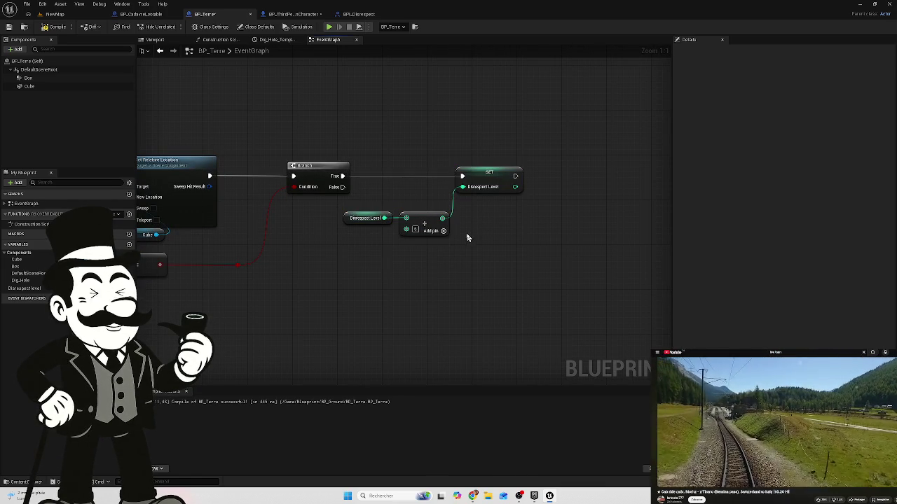
mouse_move(481, 236)
left_mouse_down()
mouse_move(469, 250)
mouse_move(520, 287)
mouse_move(534, 281)
left_mouse_up()
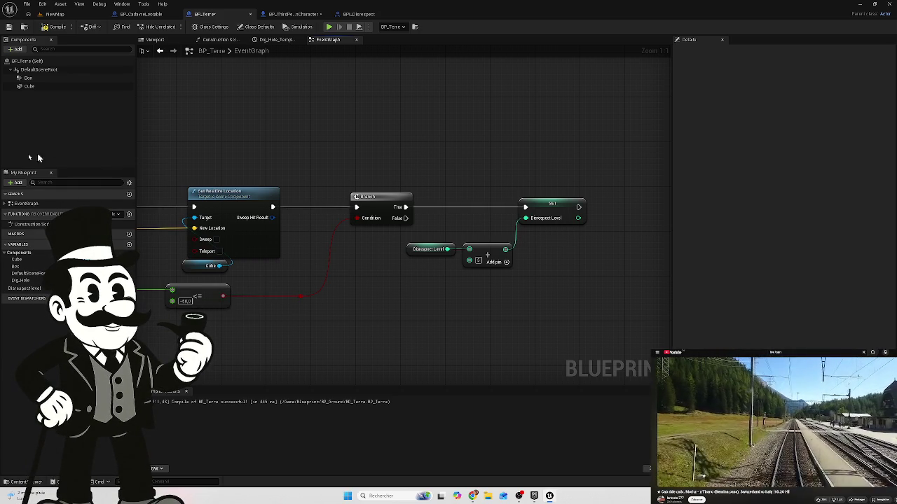
Step: Add BPI_Disrespect under Implemented Interfaces in BP_Terre's Class Settings and compile it
left_click(253, 31)
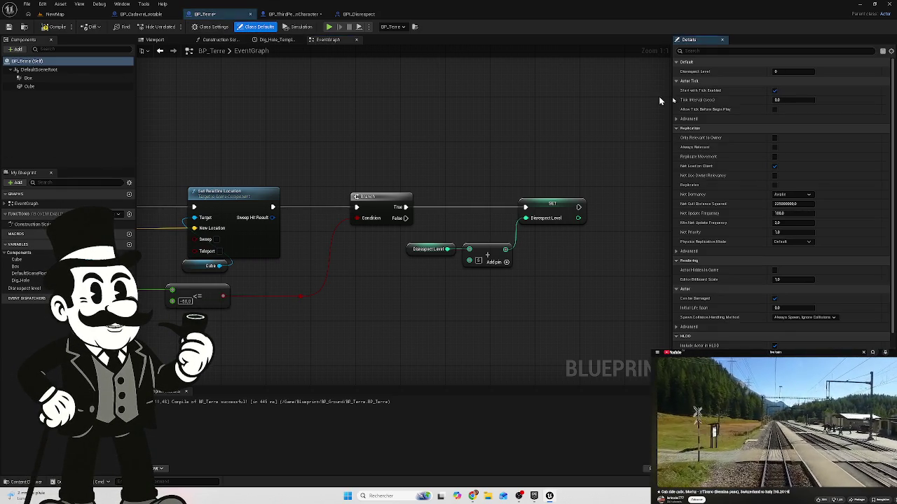
left_click(210, 26)
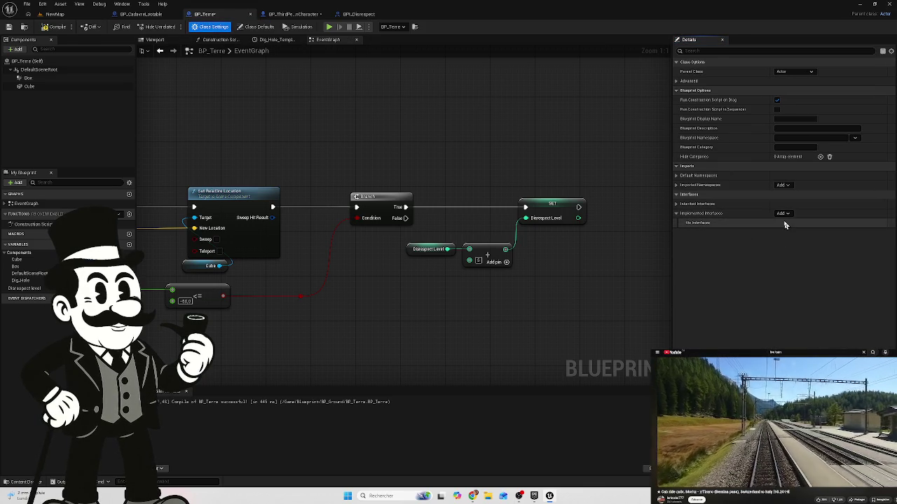
left_click(783, 213)
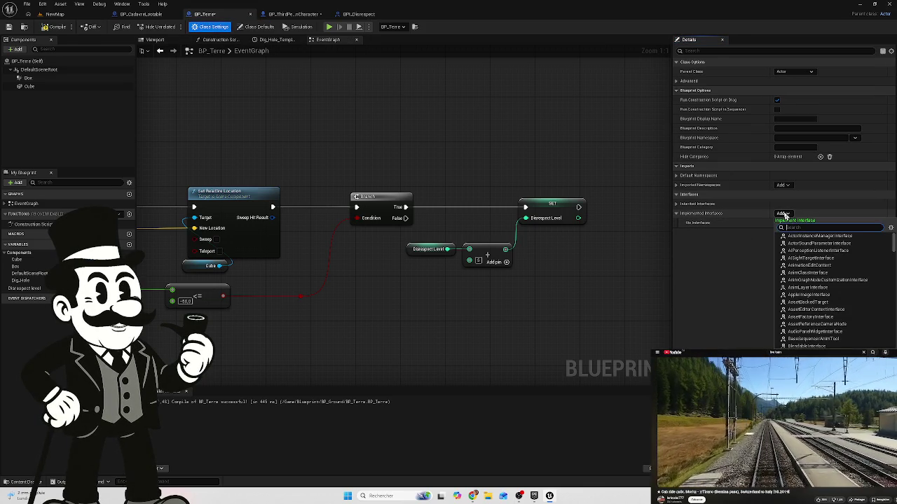
type("bp")
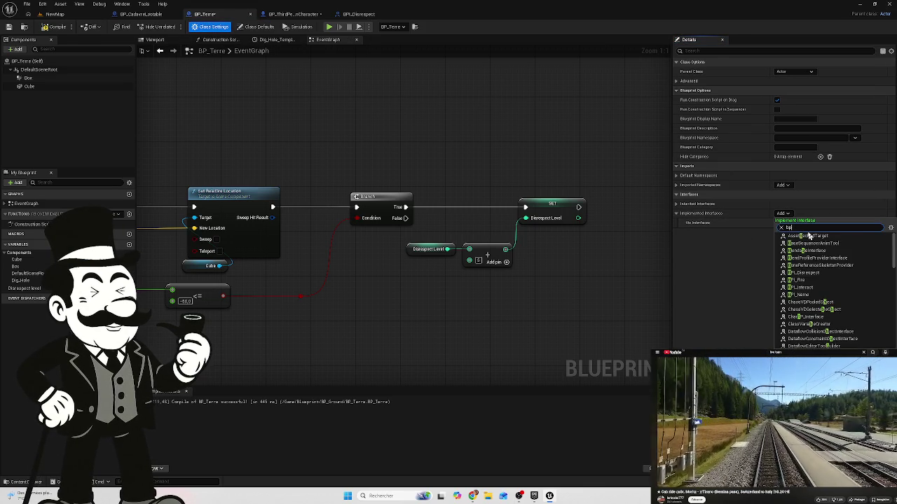
type("i")
left_click(806, 236)
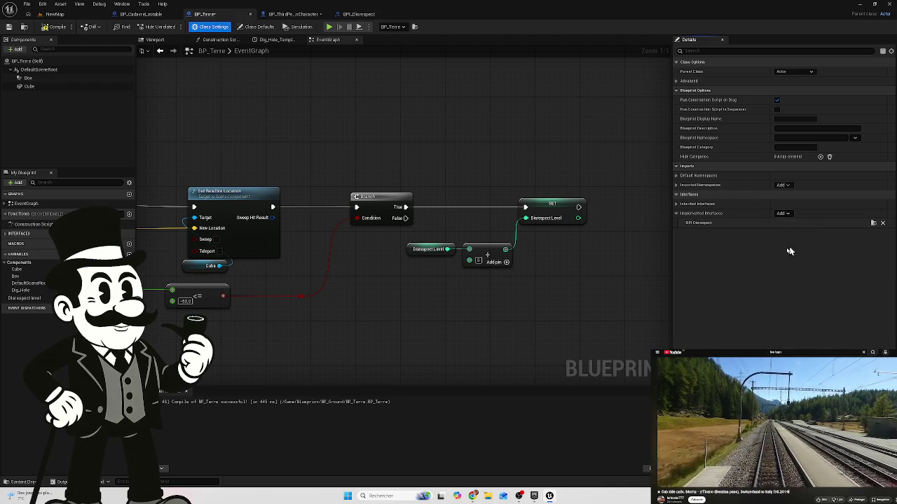
left_click(56, 27)
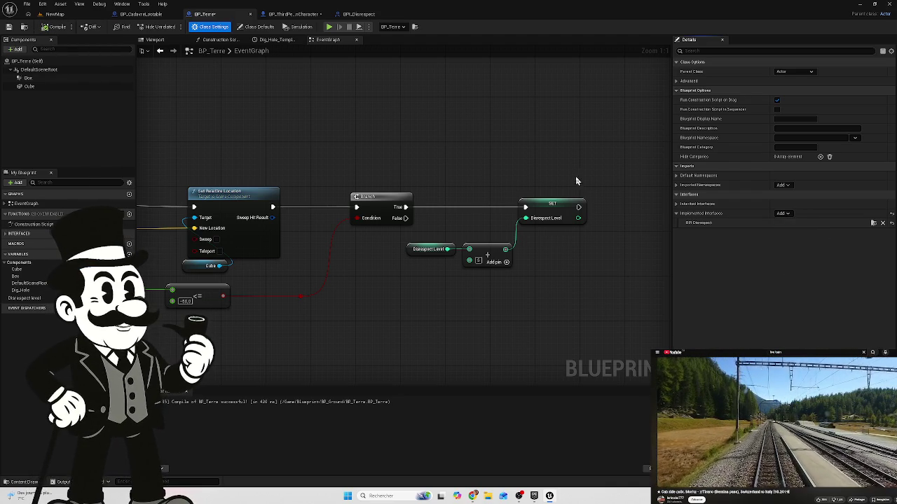
left_click_drag(575, 159, 433, 144)
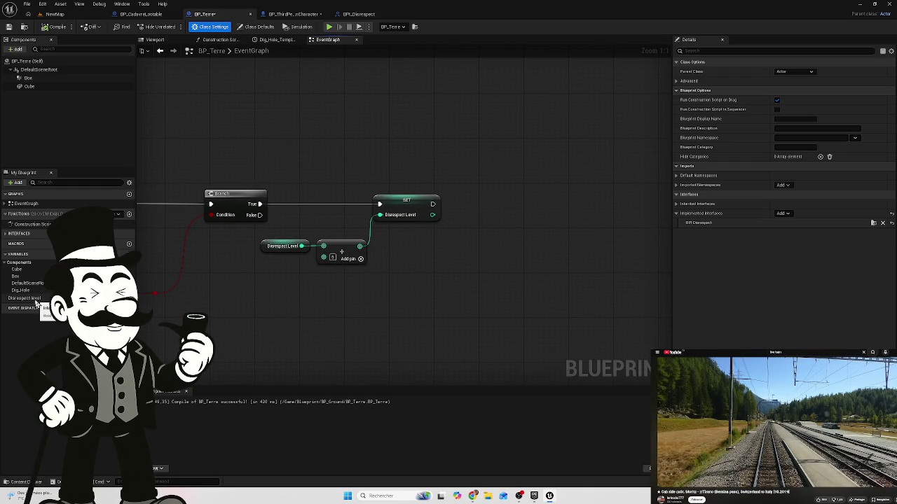
left_click(291, 14)
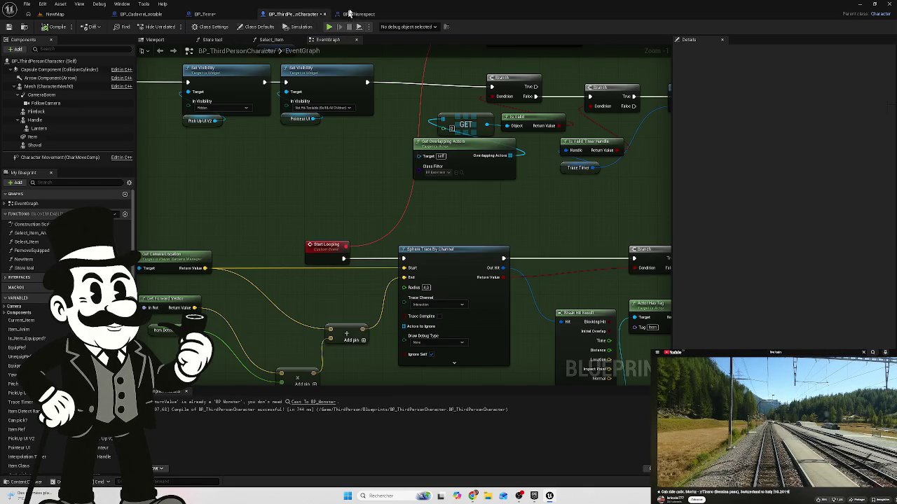
Step: In BPI_Disrespect, rename NewFunction to Cursed, then to Player_Curse
left_click(360, 14)
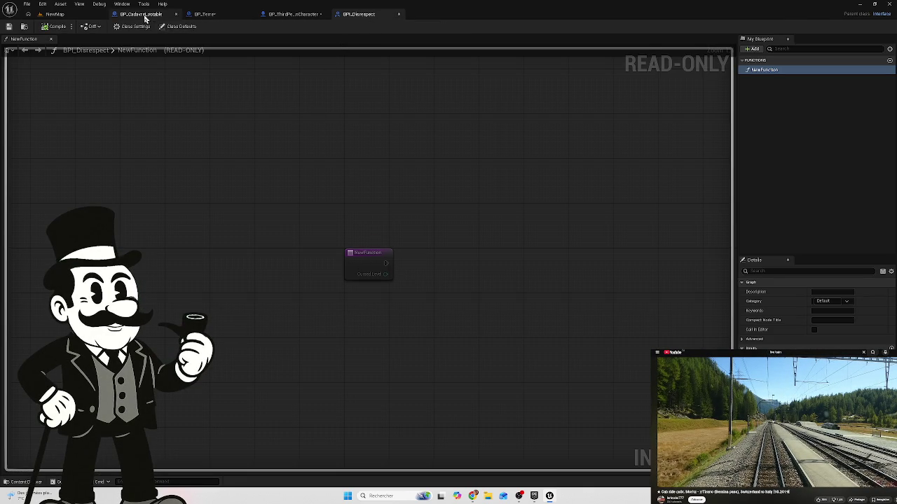
left_click(763, 71)
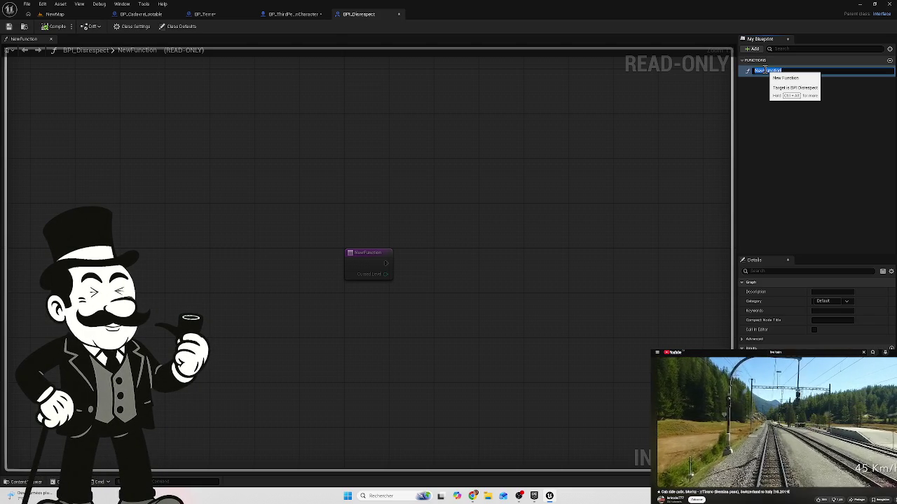
type("C")
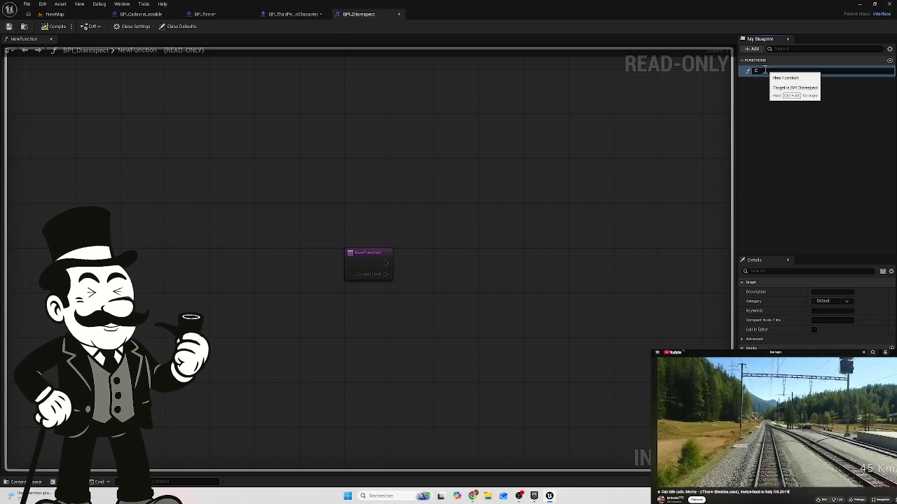
type("us")
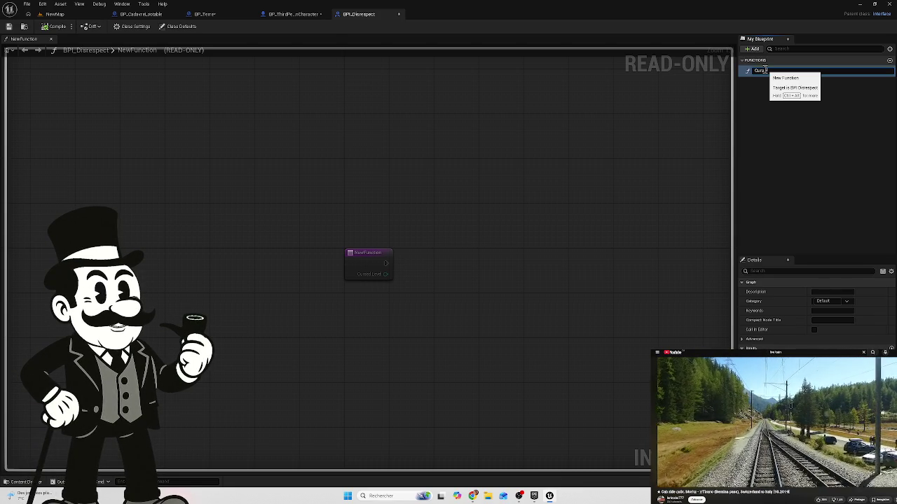
key("Return")
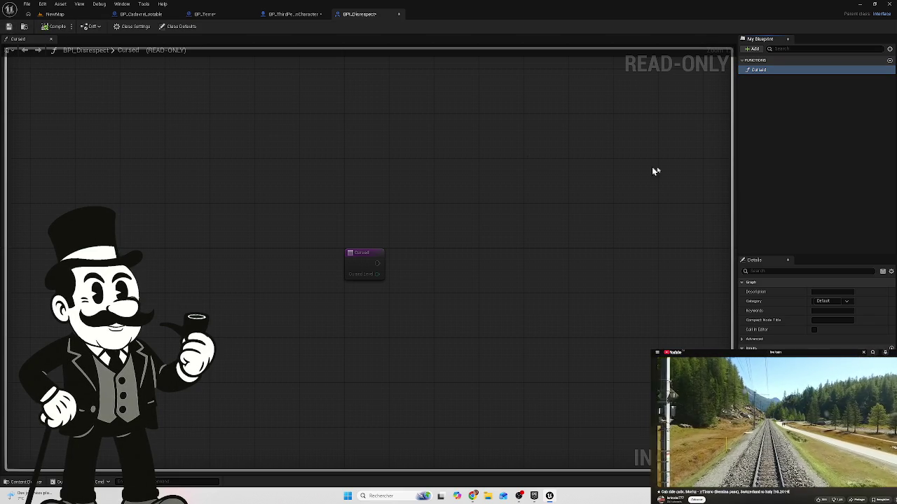
left_click(755, 71)
type("Player")
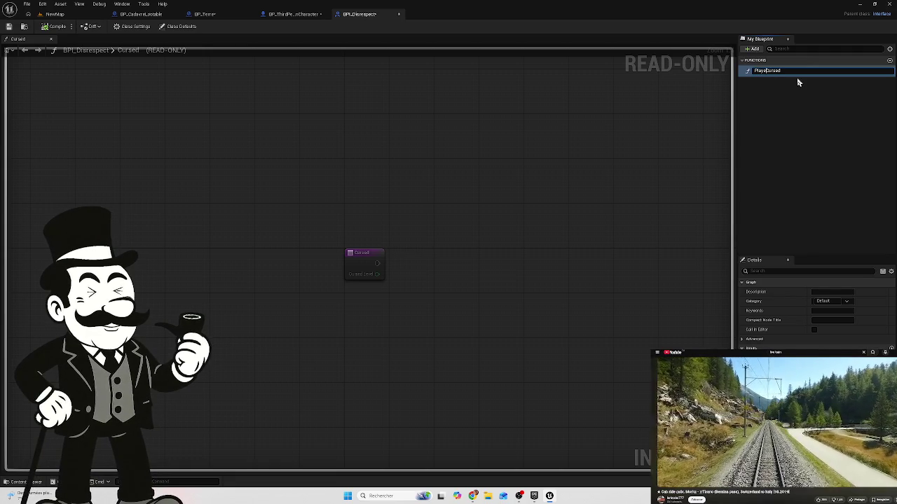
type("_")
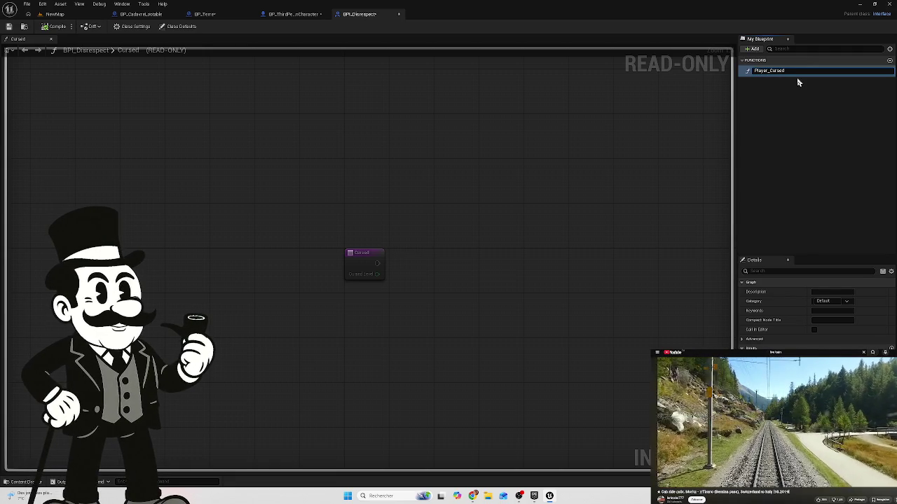
key("BackSpace")
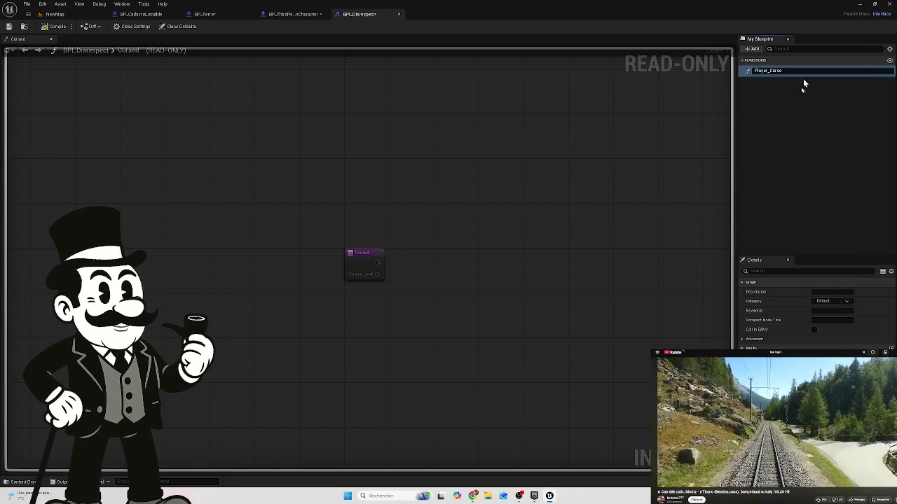
key("Return")
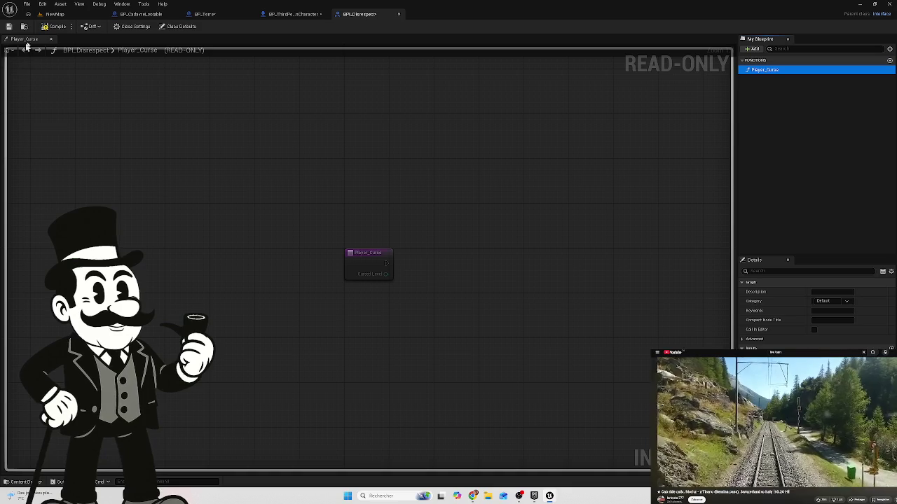
Step: Compile BPI_Disrespect and recommit the function name Player_Curse
left_click(54, 29)
left_click(766, 73)
left_click(766, 71)
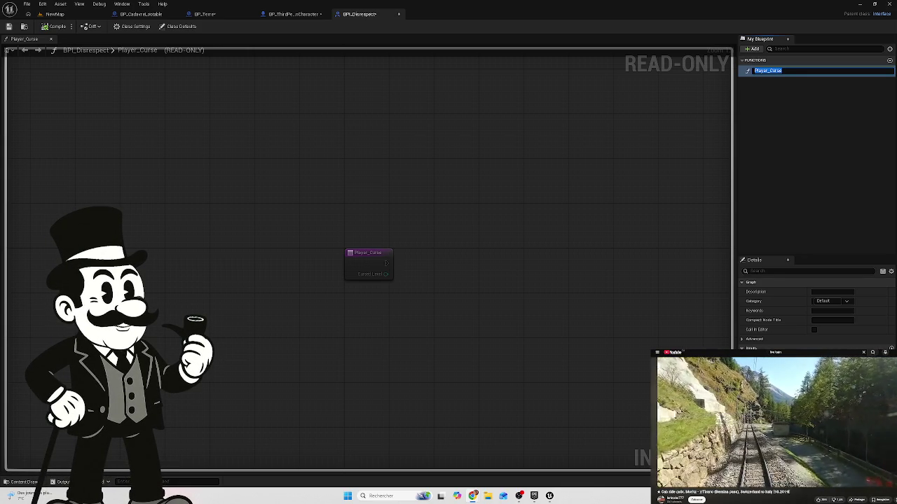
key("Return")
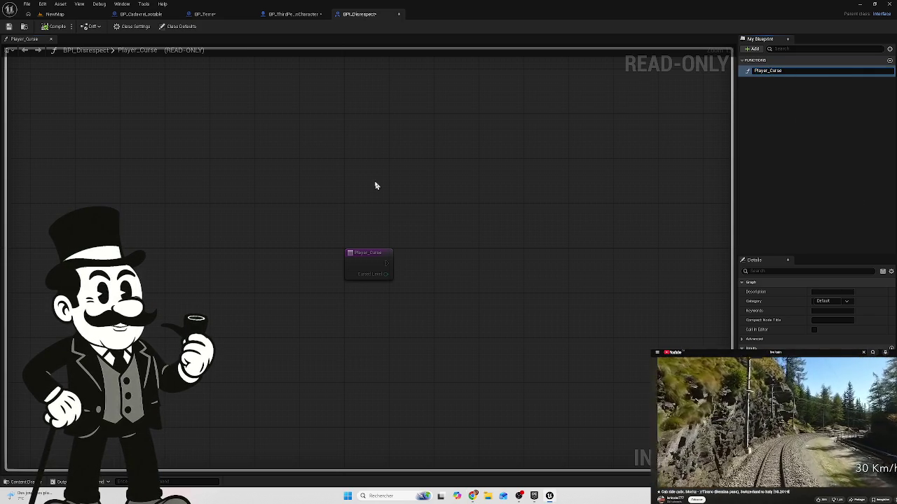
Step: Return to BP_Terre's event graph and bring up Save Content with Ctrl+Shift+S
left_click(299, 15)
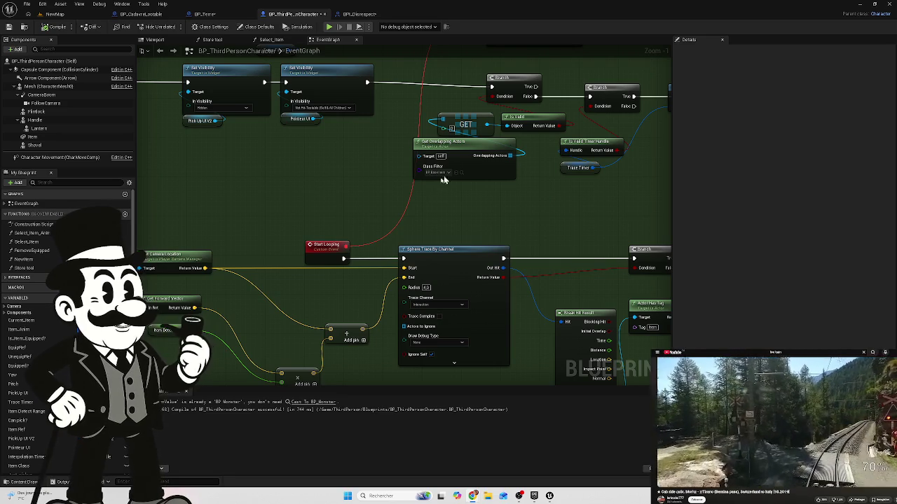
left_click(364, 15)
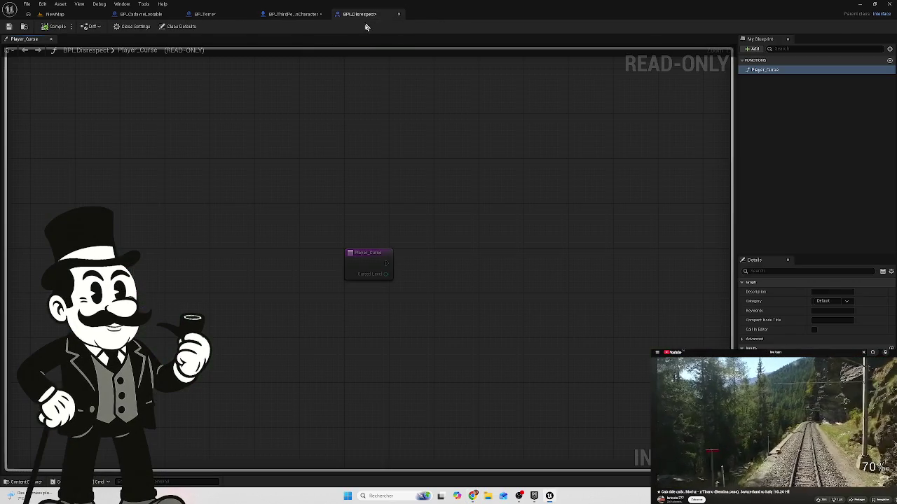
left_click(234, 19)
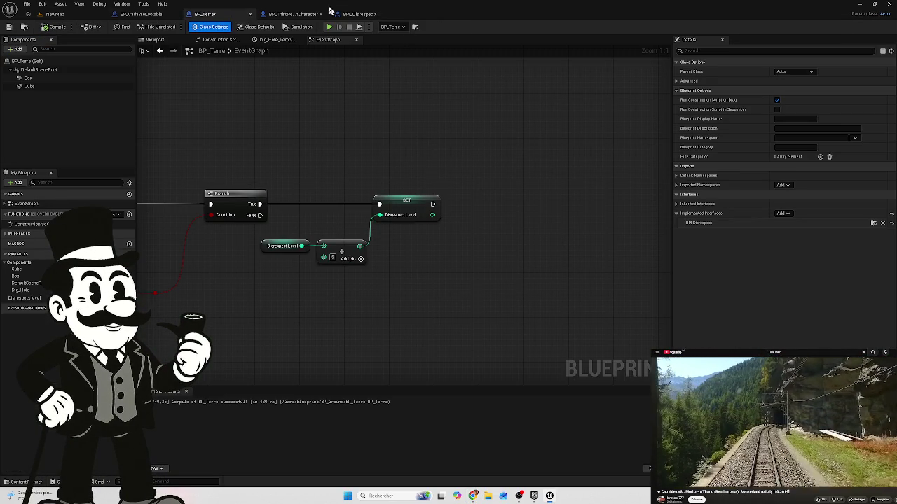
key("ctrl+shift+s")
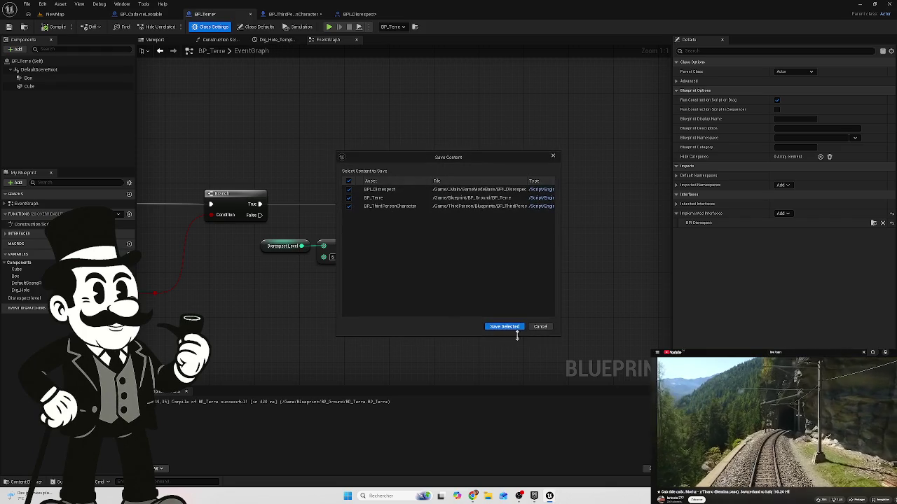
Step: Save Selected to store BPI_Disrespect, BP_Terre and BP_ThirdPersonCharacter
left_click(510, 326)
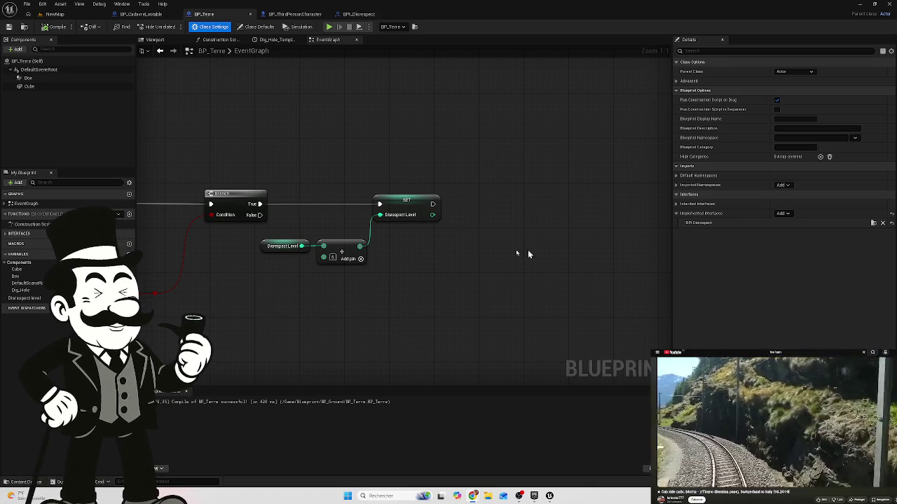
right_click(462, 166)
Step: Search 'get player c' and 'player' from the SET node's wire, cancel both, and expand Interfaces to show Player_Curse
left_click(411, 170)
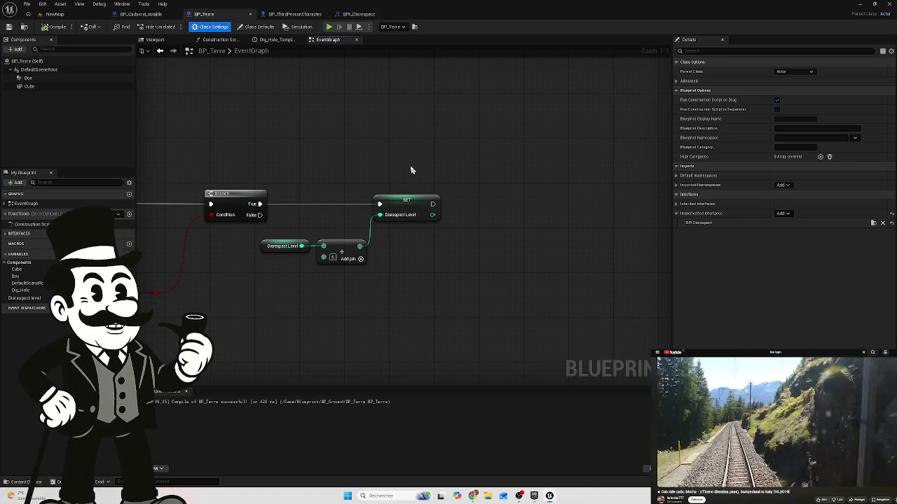
mouse_move(432, 214)
left_mouse_down()
mouse_move(442, 224)
mouse_move(521, 201)
left_mouse_up()
type("g")
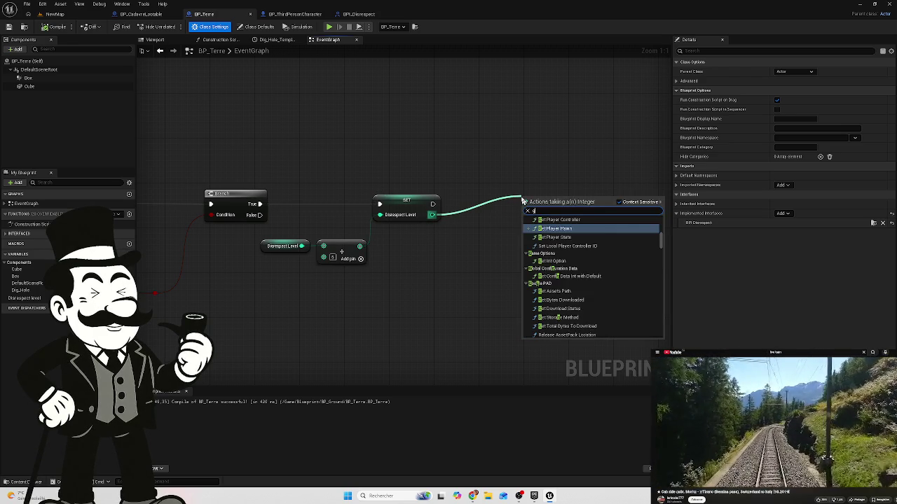
type("et")
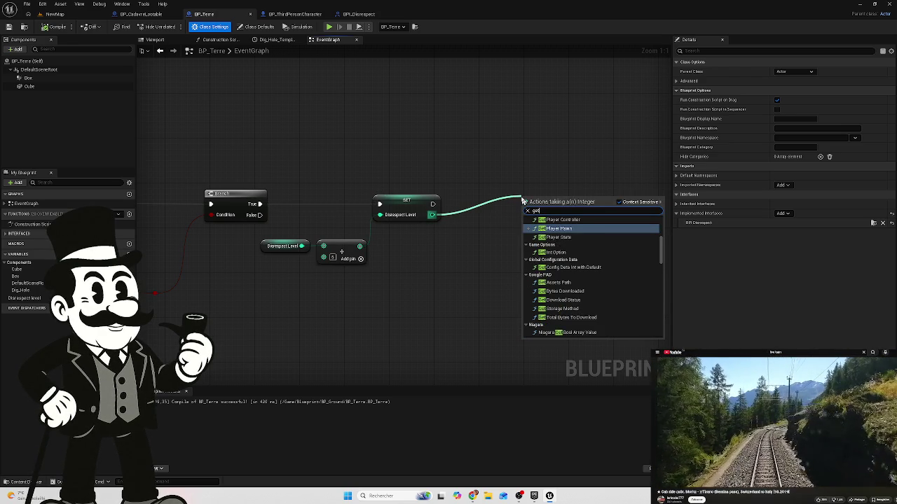
type(" player ")
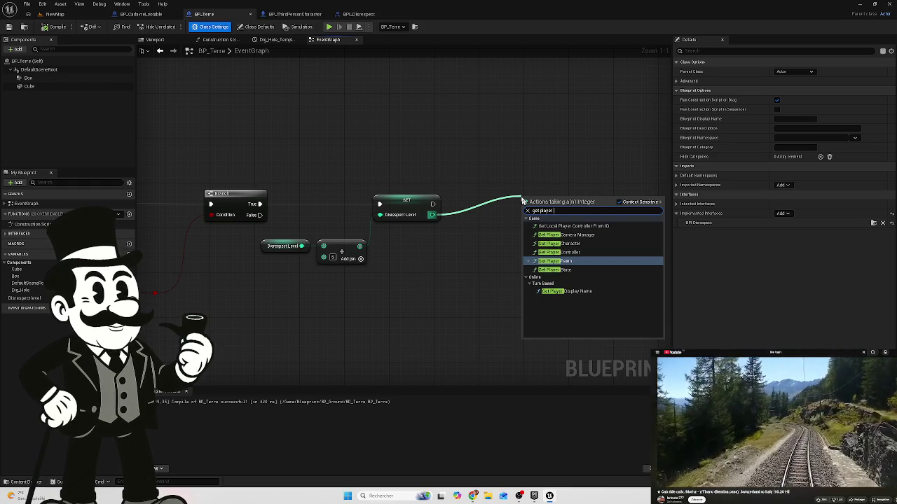
type("cur")
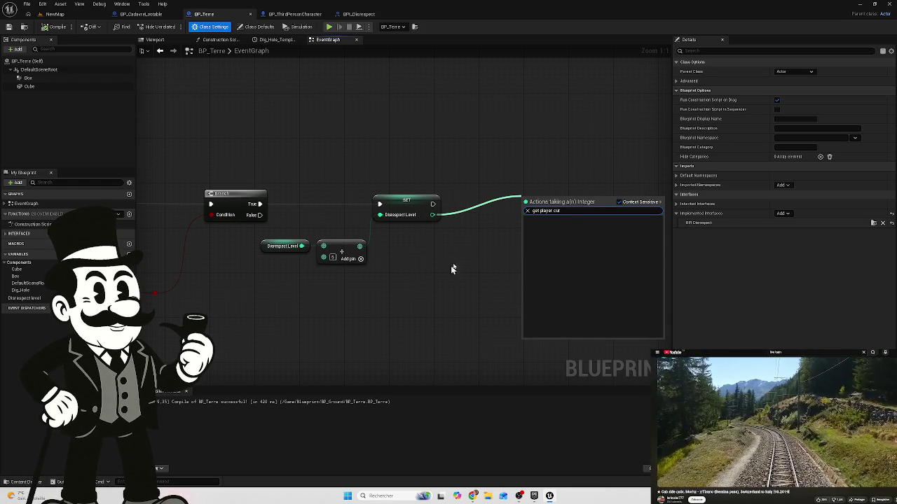
left_click(379, 311)
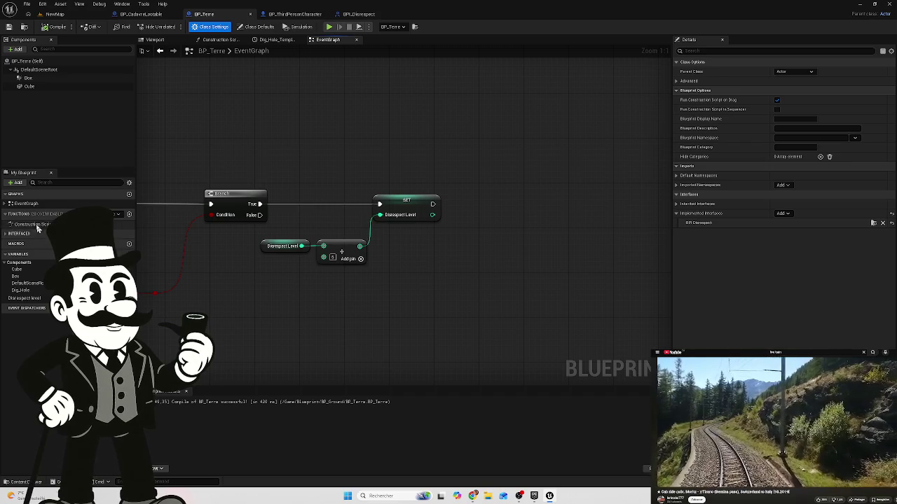
left_click(5, 235)
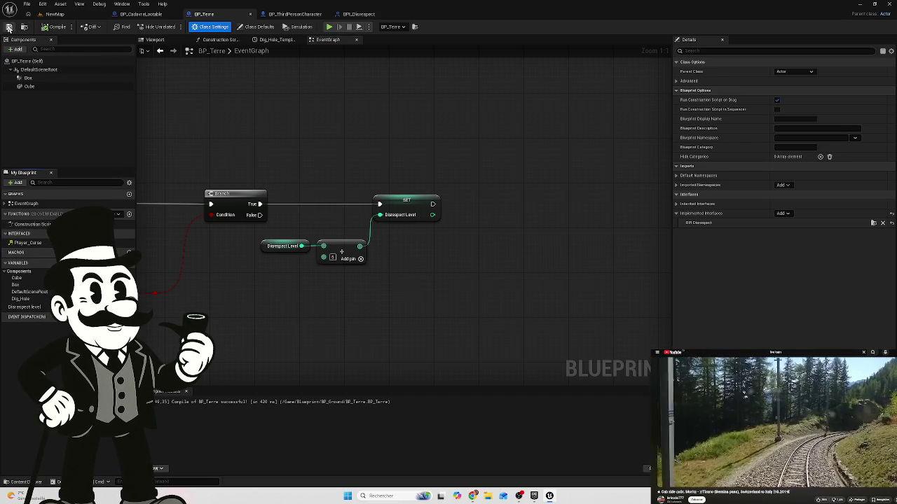
left_click_drag(432, 214, 499, 226)
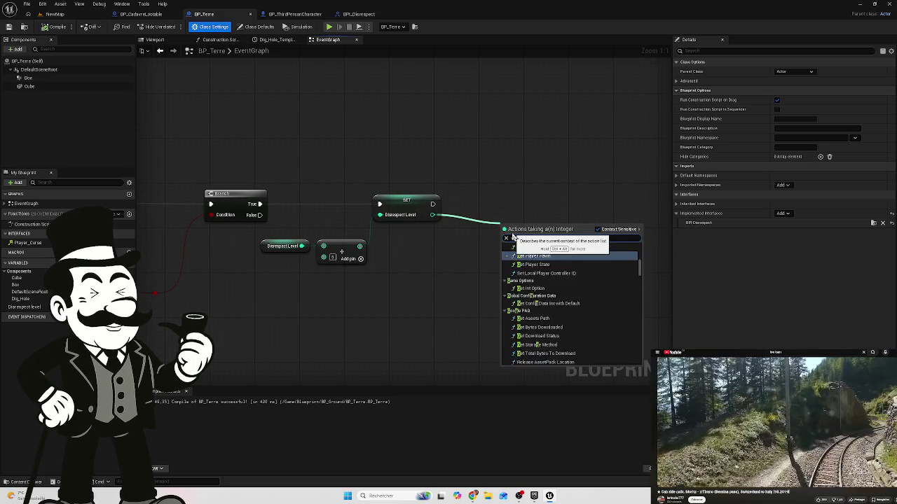
type("player")
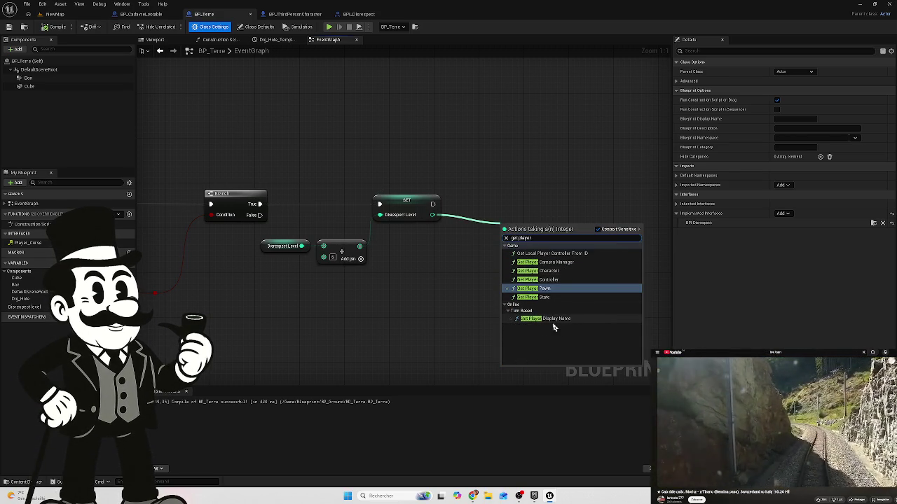
left_click(475, 333)
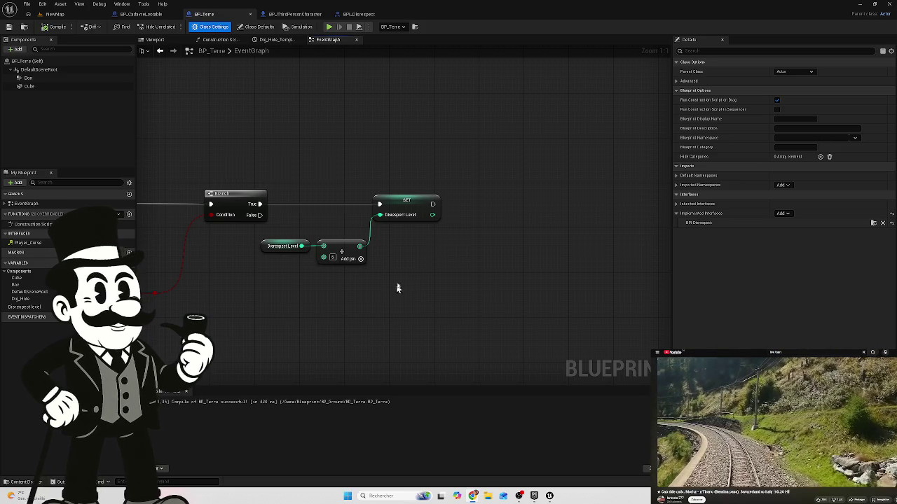
right_click(502, 149)
type("p")
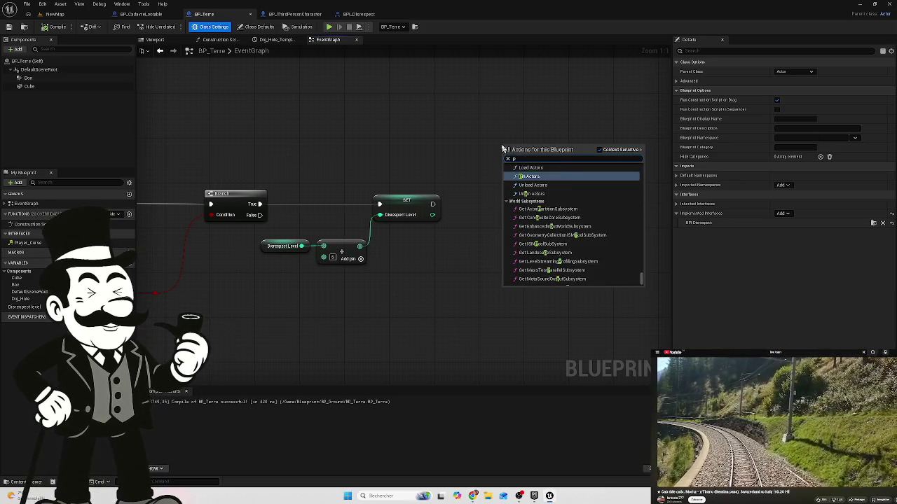
type("layer")
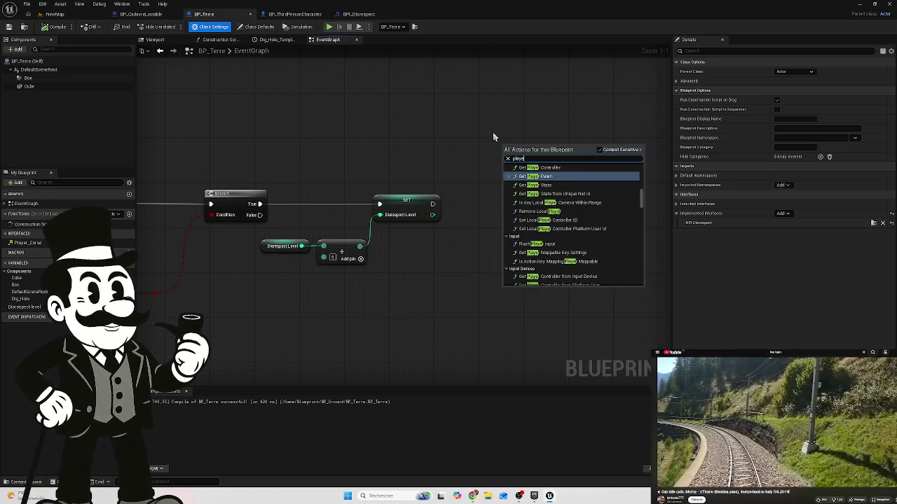
type(" cu")
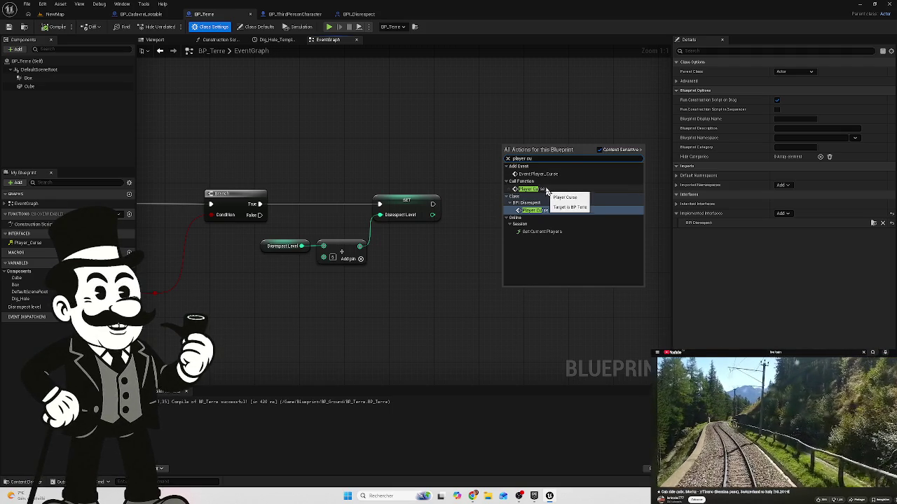
left_click(550, 212)
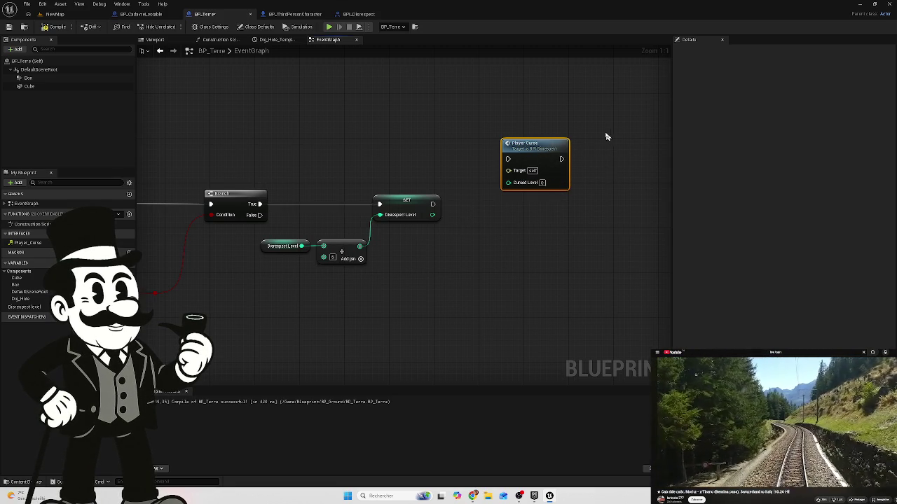
left_click_drag(580, 120, 480, 215)
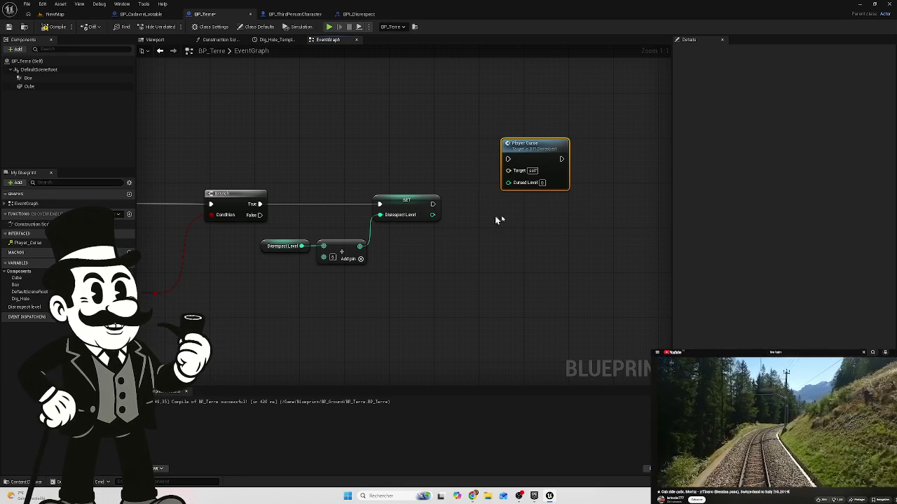
left_click_drag(585, 128, 495, 204)
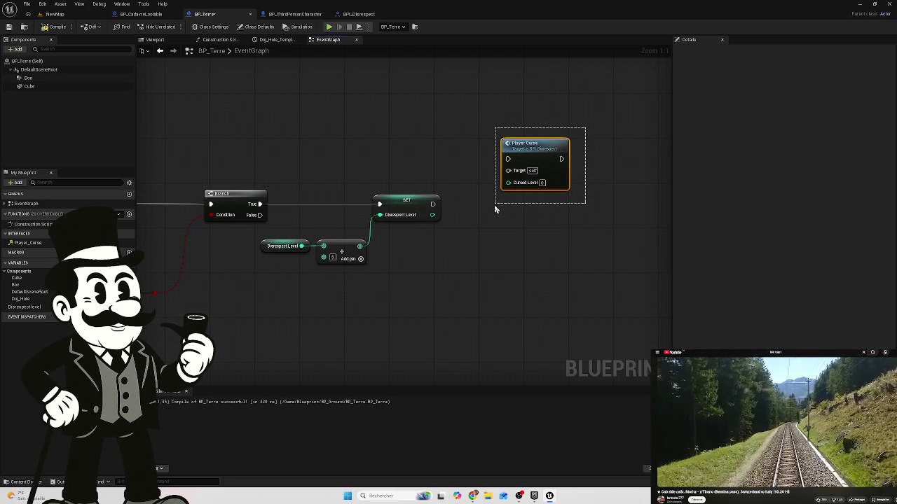
left_click_drag(494, 205, 487, 210)
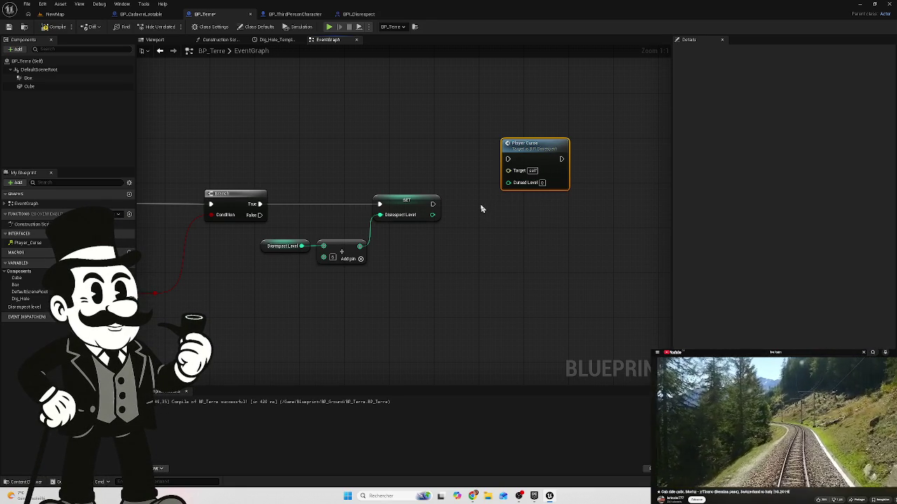
left_click(605, 126)
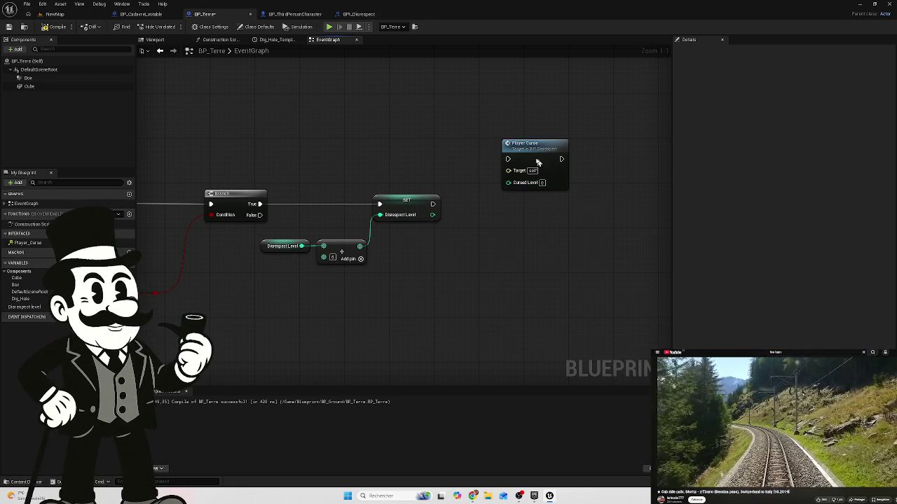
mouse_move(589, 120)
left_mouse_down()
mouse_move(516, 201)
mouse_move(480, 223)
left_mouse_up()
key("Delete")
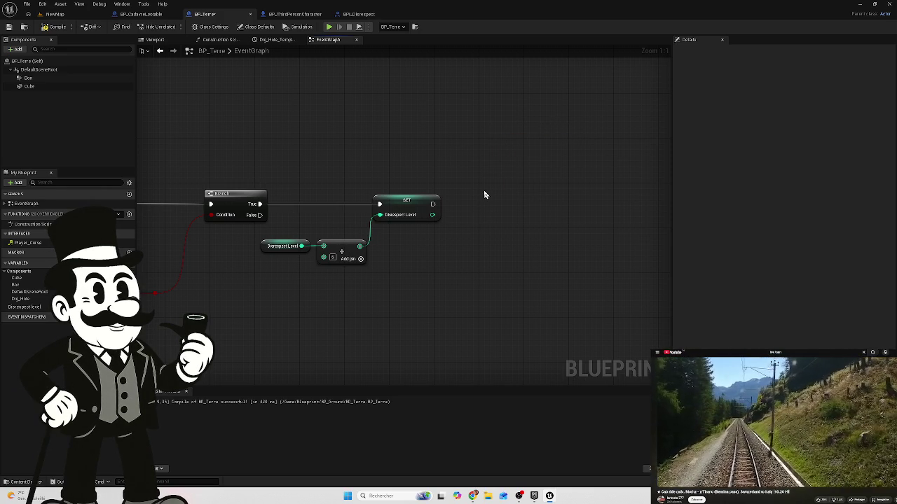
mouse_move(412, 145)
left_mouse_down()
mouse_move(471, 145)
mouse_move(464, 158)
left_mouse_up()
scroll(465, 158, "down", 1)
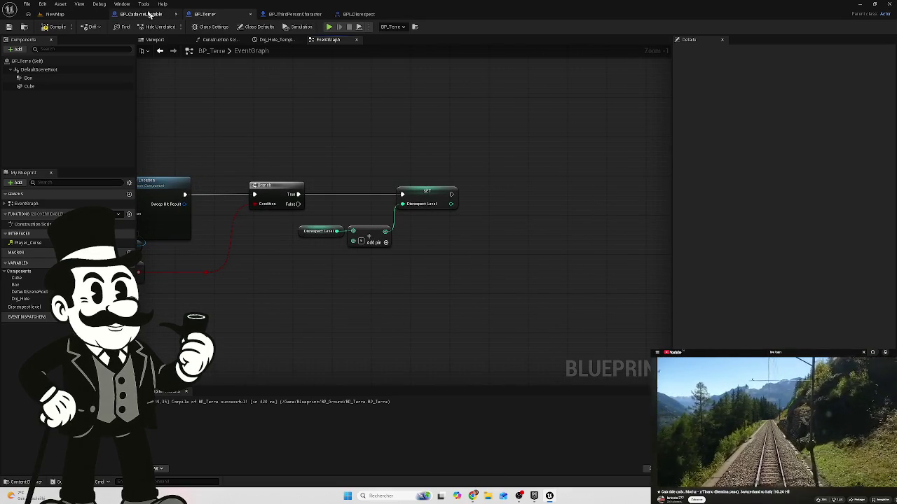
Step: Switch to the NewMap level and browse the Content Browser into the _Main GameModeBase folder
left_click(345, 14)
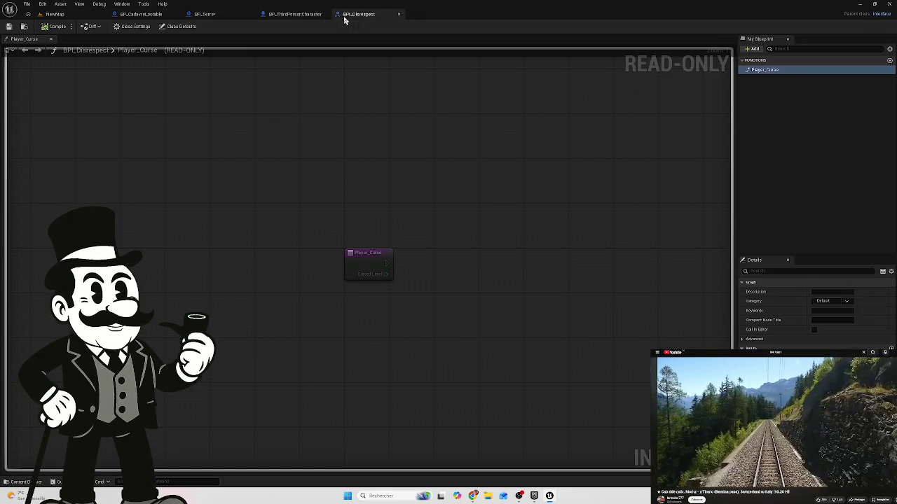
left_click(55, 14)
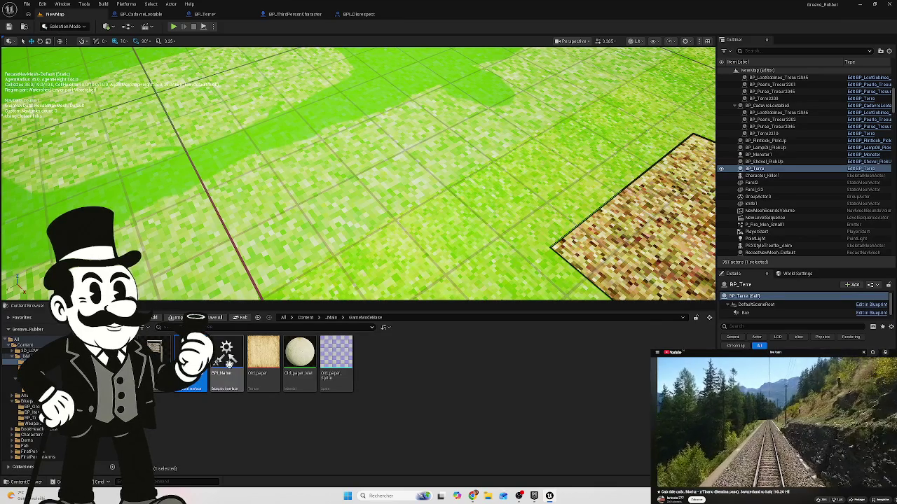
left_click(26, 356)
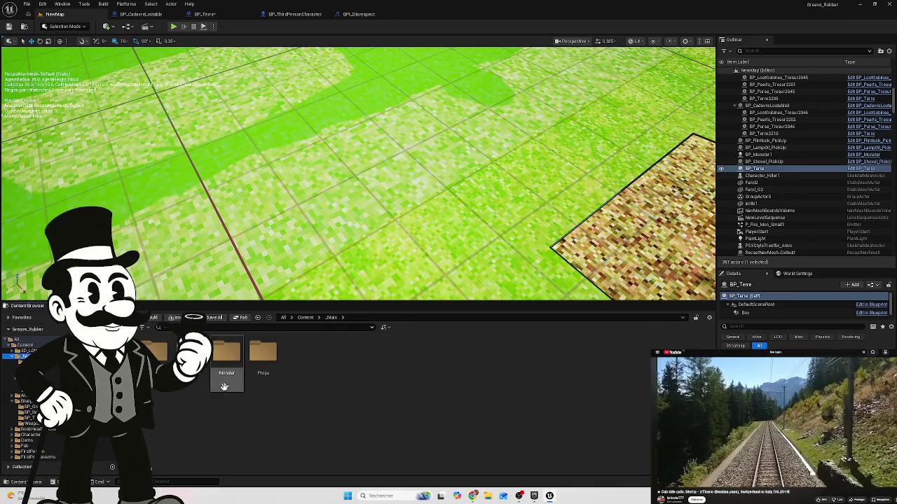
double_click(155, 350)
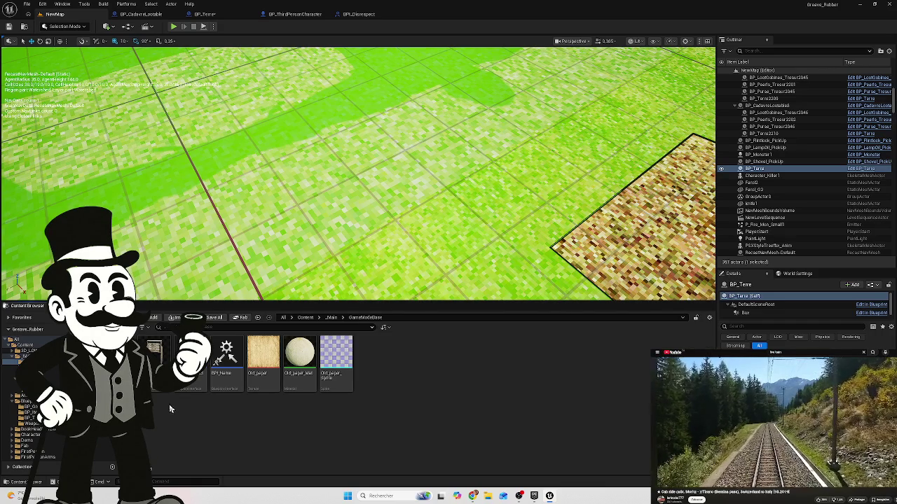
key("alt+Left")
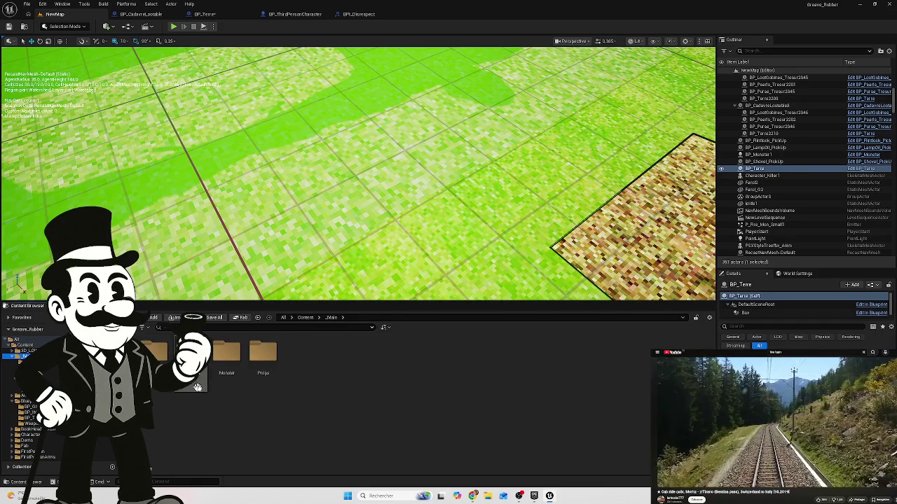
key("alt+Right")
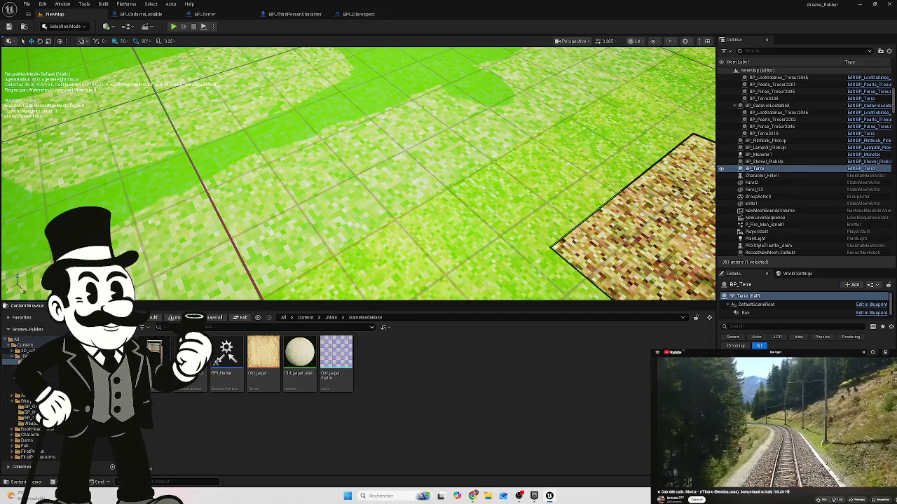
left_click(28, 373)
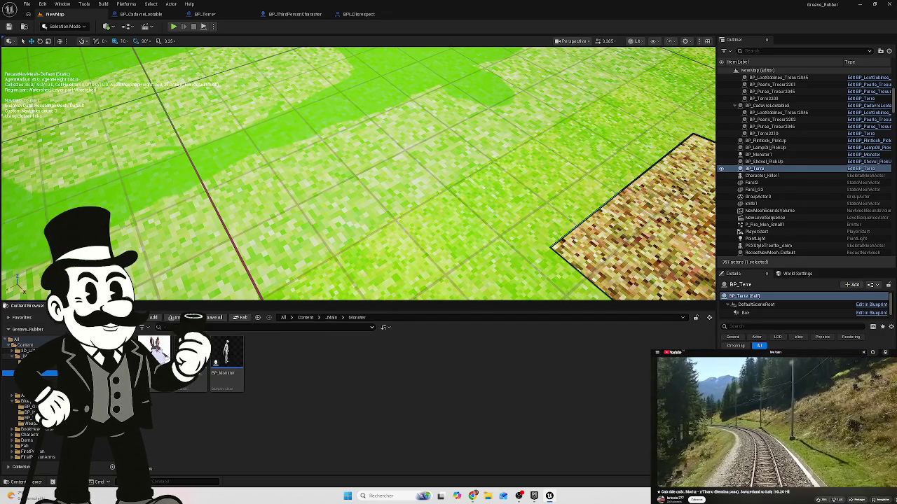
left_click(26, 356)
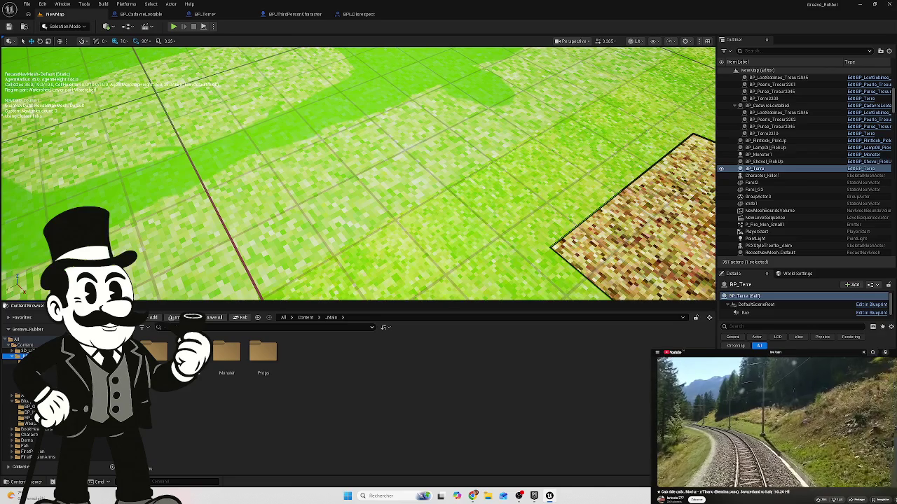
left_click(12, 362)
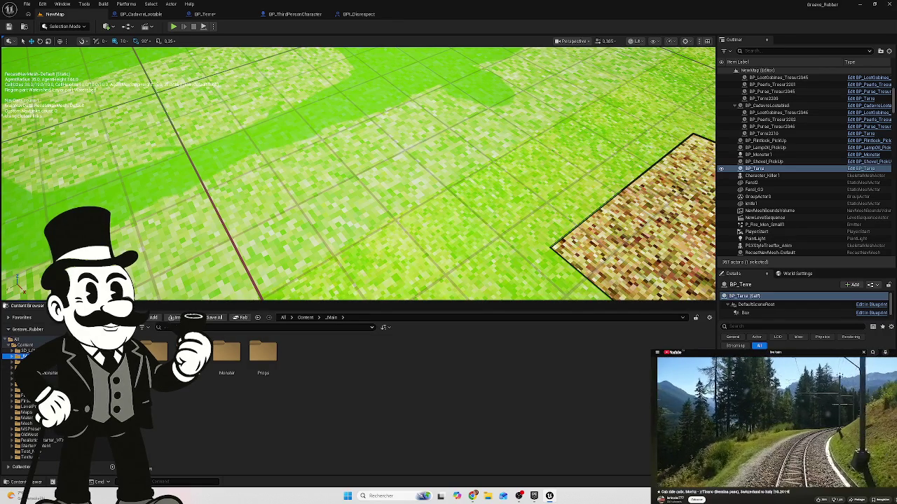
double_click(189, 353)
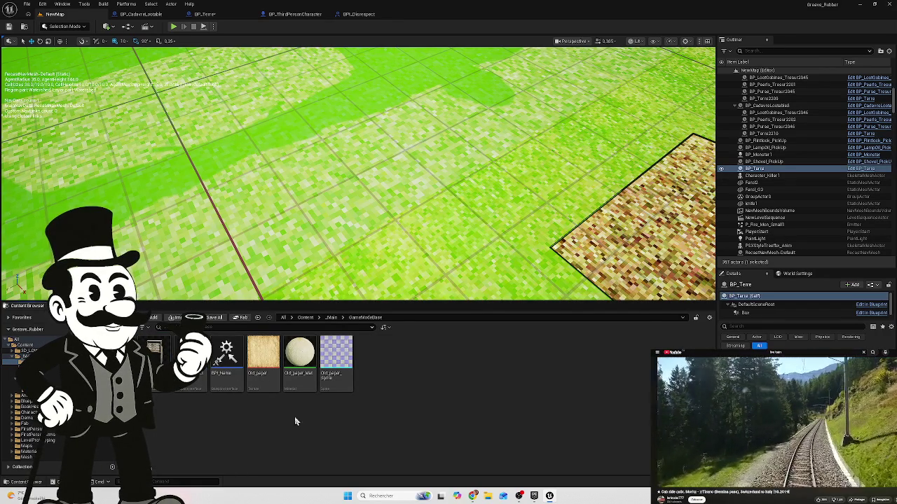
Step: Delete Old_paper, Old_paper_Mat (force delete) and Old_paper_Sprite from GameModeBase
left_click(260, 354)
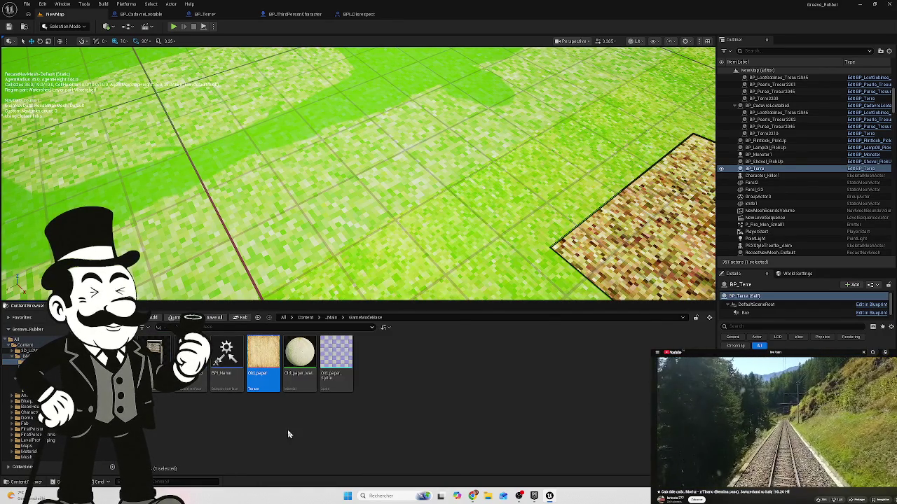
key("Delete")
left_click(358, 353)
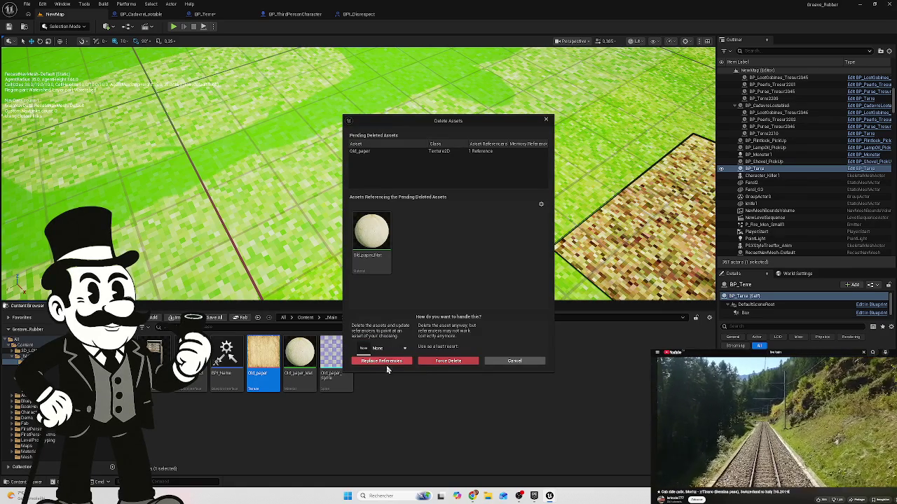
left_click(449, 361)
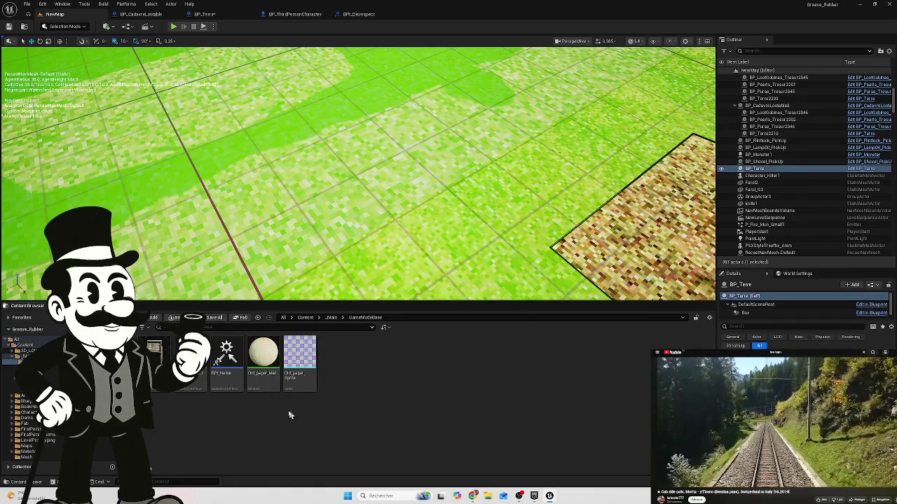
left_click(260, 353)
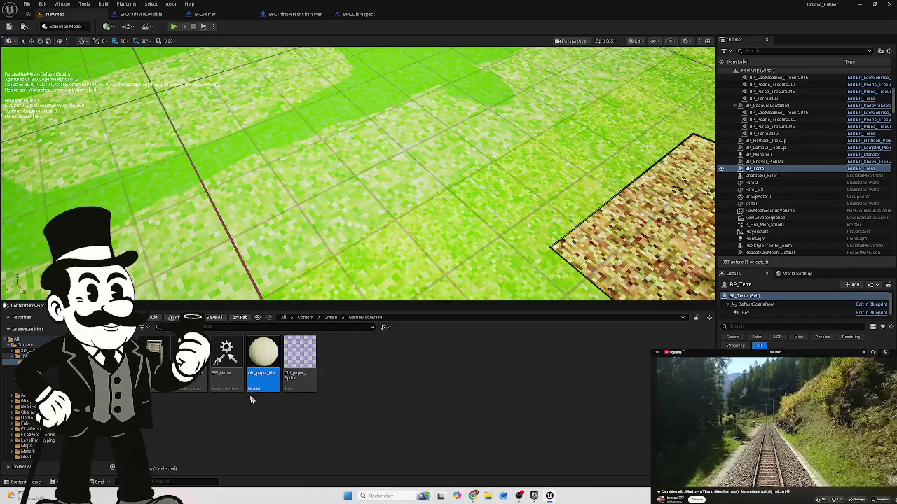
key("Delete")
left_click(448, 362)
left_click(263, 361)
key("Delete")
left_click(419, 360)
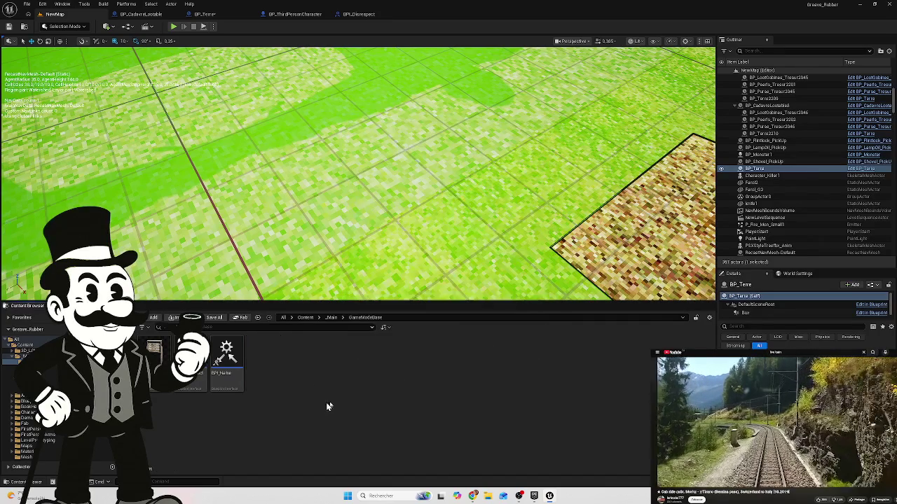
Step: Open BP_ThirdPersonGameMode from the ThirdPerson > Blueprints folder
left_click(21, 356)
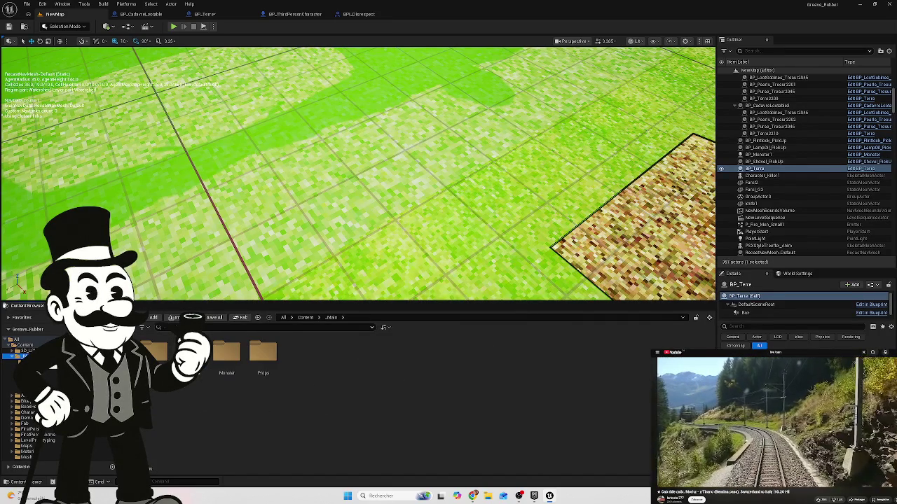
left_click(25, 345)
left_click(300, 420)
double_click(336, 417)
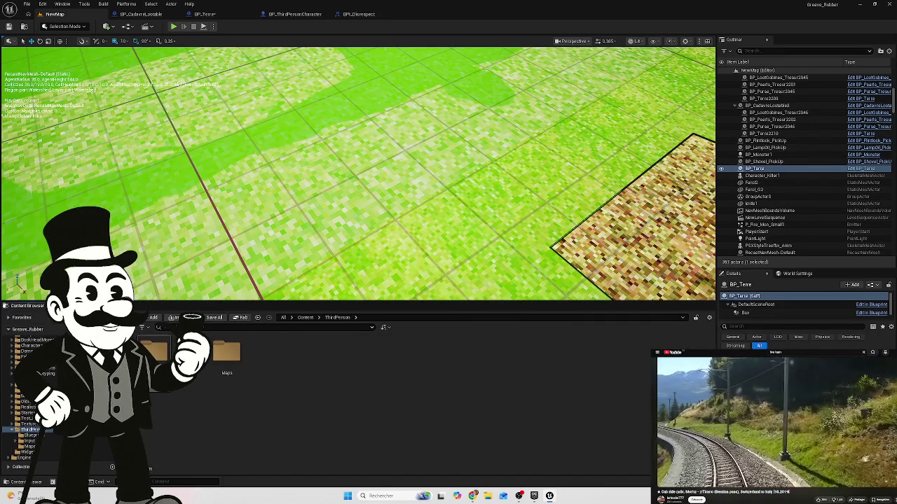
double_click(157, 351)
double_click(190, 363)
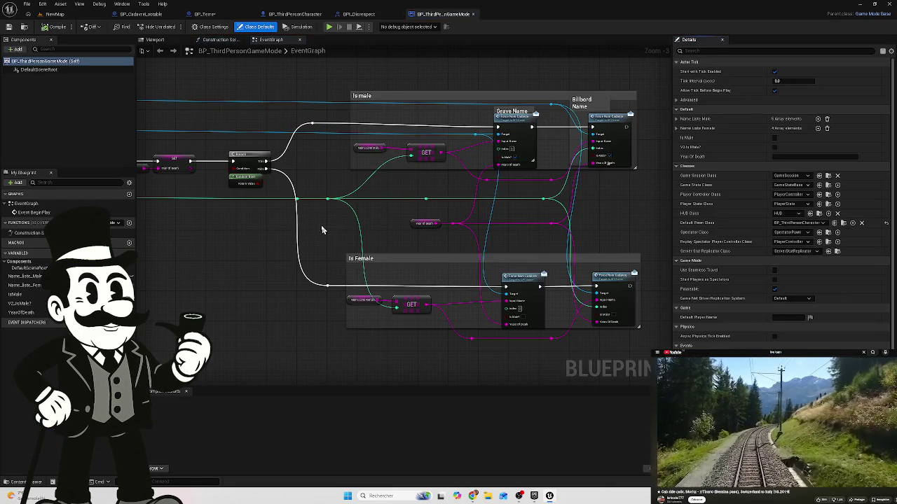
scroll(364, 224, "down", 4)
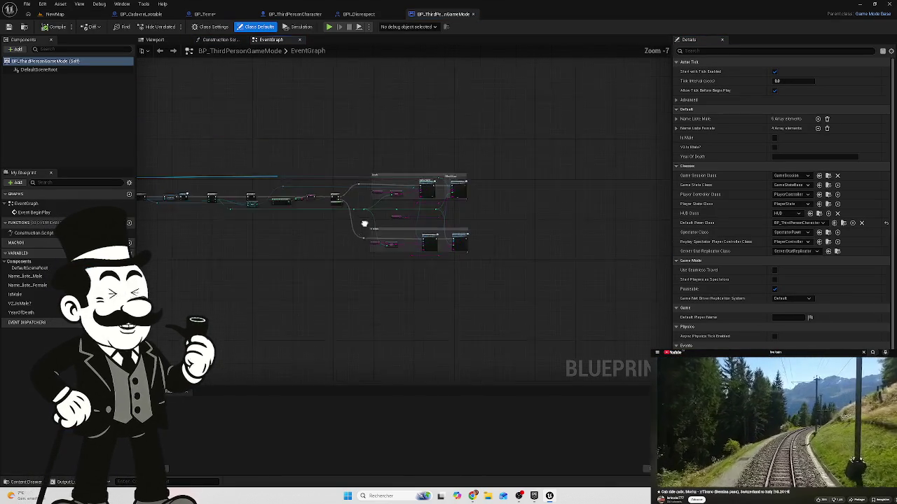
scroll(364, 224, "up", 1)
scroll(241, 252, "up", 2)
scroll(380, 246, "up", 4)
left_click_drag(376, 204, 376, 264)
scroll(324, 288, "down", 1)
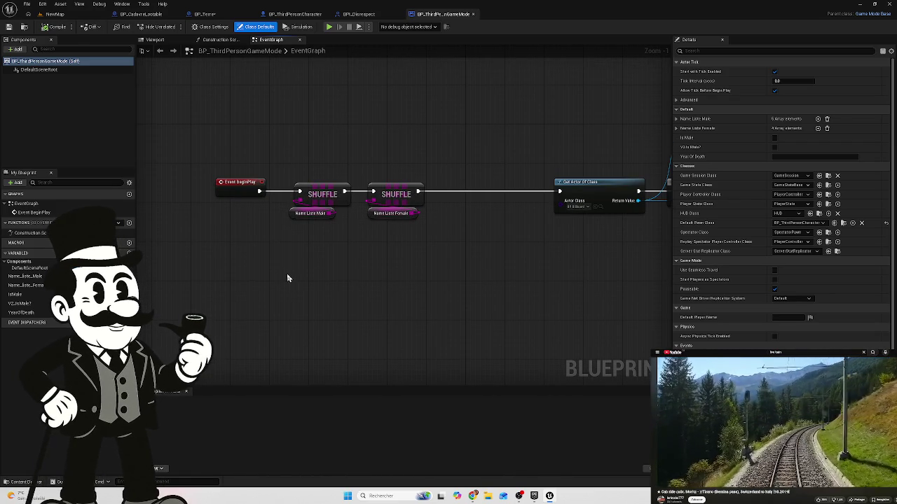
mouse_move(266, 265)
left_mouse_down()
mouse_move(357, 226)
mouse_move(318, 266)
mouse_move(230, 250)
left_mouse_up()
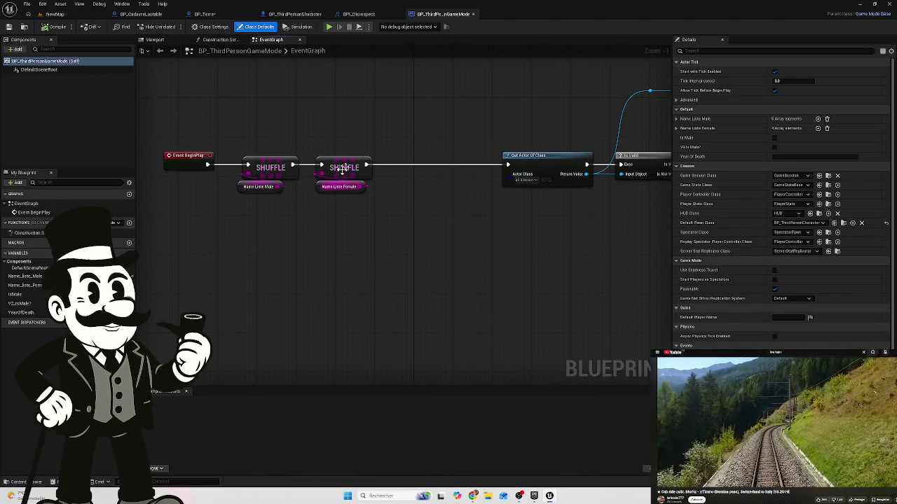
mouse_move(434, 250)
left_mouse_down()
mouse_move(330, 290)
mouse_move(350, 274)
mouse_move(314, 276)
mouse_move(478, 247)
mouse_move(509, 254)
mouse_move(214, 198)
mouse_move(195, 212)
mouse_move(434, 248)
mouse_move(400, 254)
mouse_move(269, 246)
mouse_move(397, 241)
mouse_move(509, 220)
mouse_move(421, 215)
mouse_move(310, 236)
mouse_move(402, 240)
mouse_move(290, 265)
left_mouse_up()
scroll(350, 273, "down", 3)
scroll(200, 209, "down", 1)
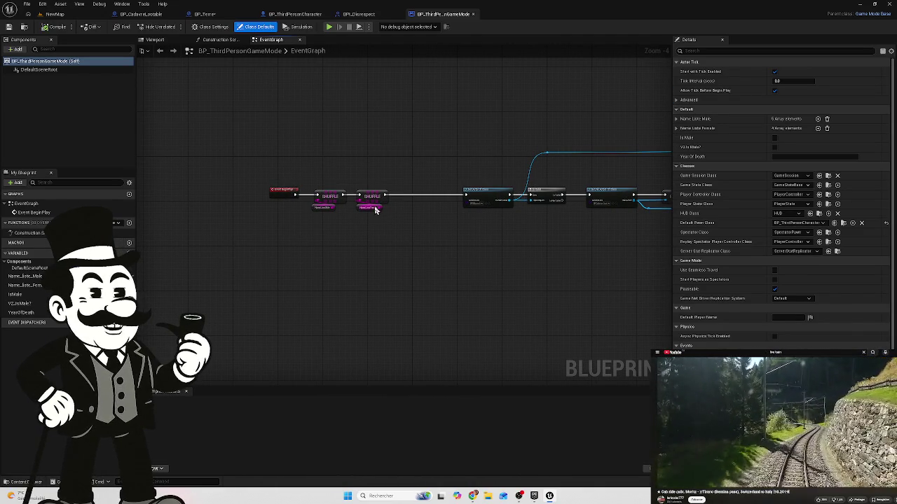
scroll(290, 196, "up", 5)
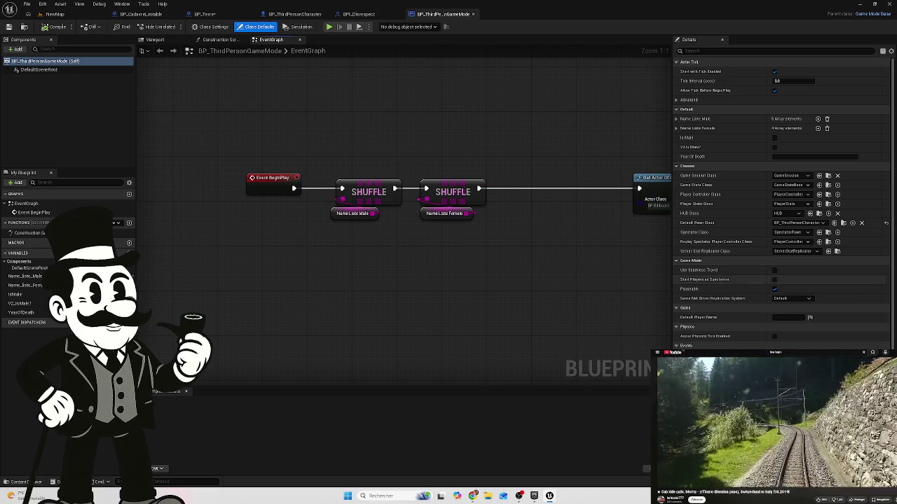
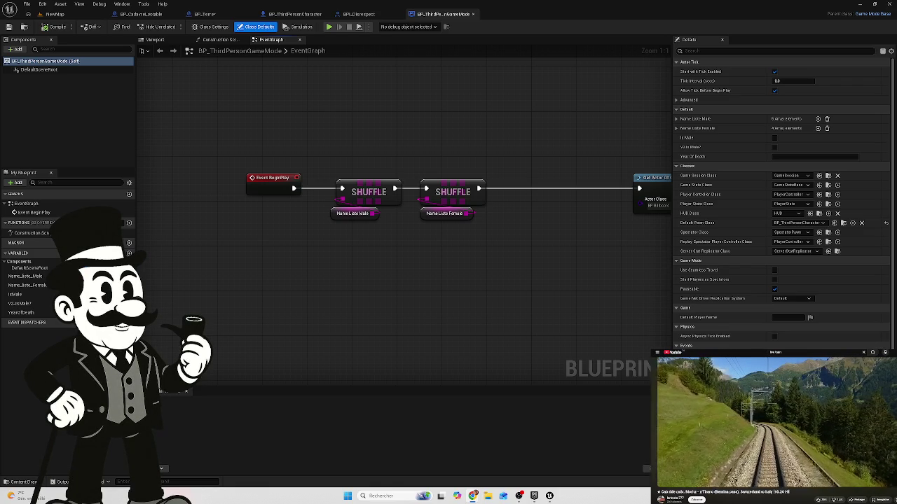
Step: Add a Set Timer by Event node after the Billbord node and wire the lower chain's execution into it
scroll(550, 236, "down", 10)
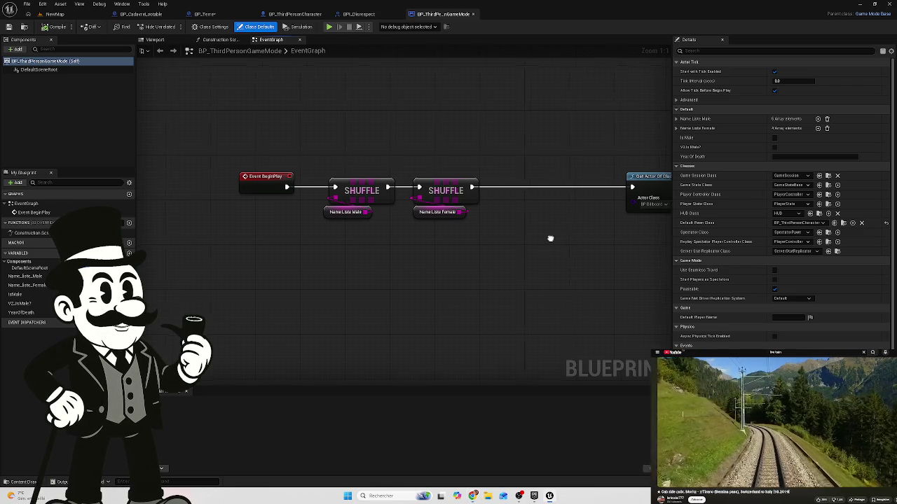
scroll(538, 225, "up", 7)
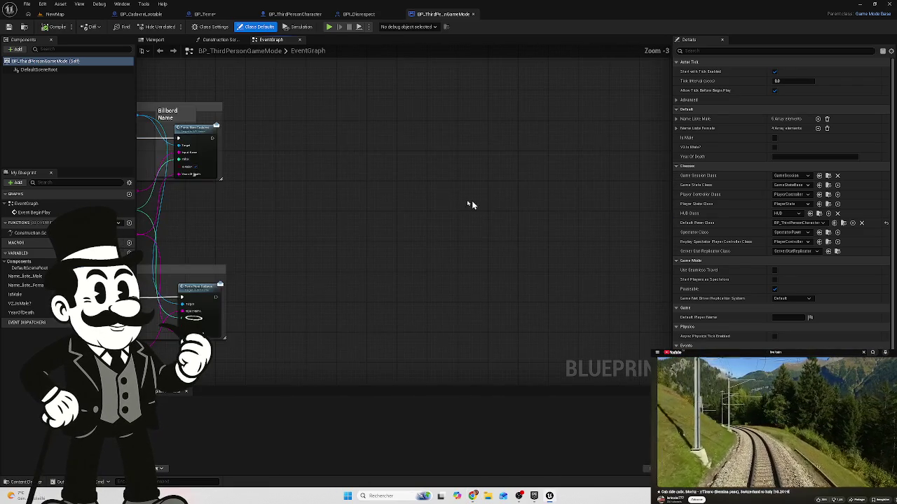
mouse_move(281, 136)
left_mouse_down()
mouse_move(336, 148)
mouse_move(366, 140)
left_mouse_up()
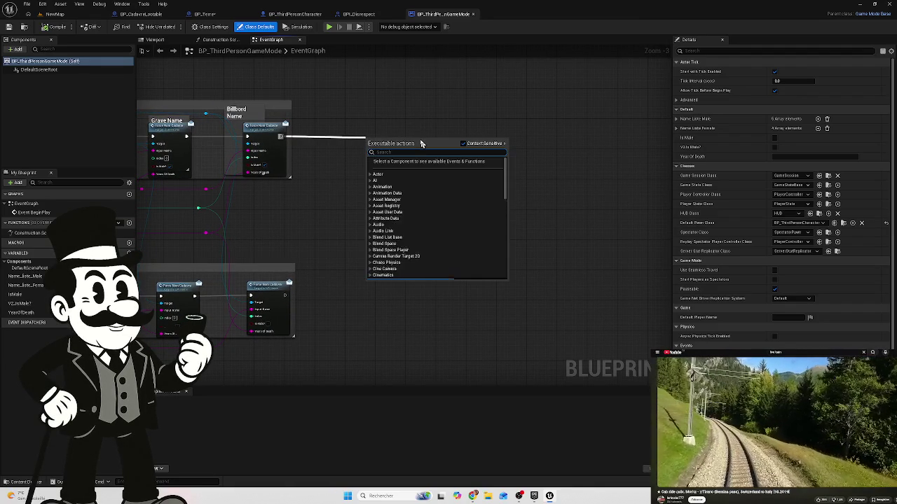
type("set")
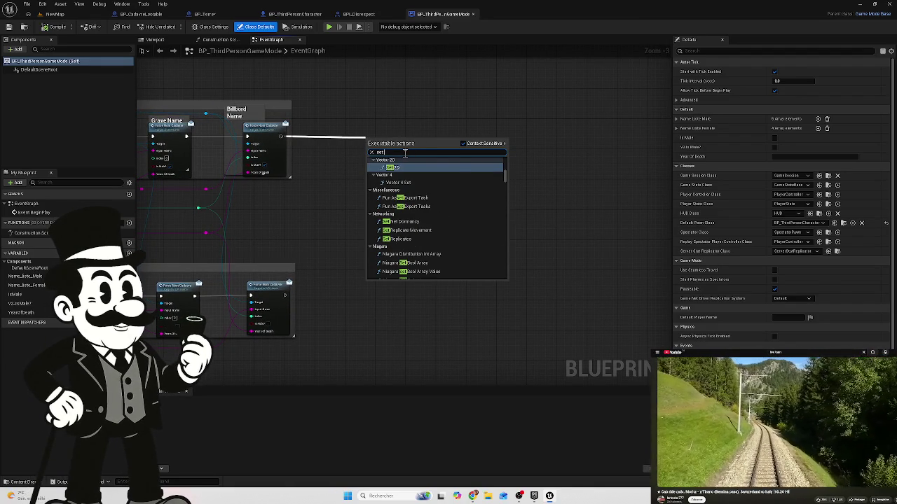
type(" timer")
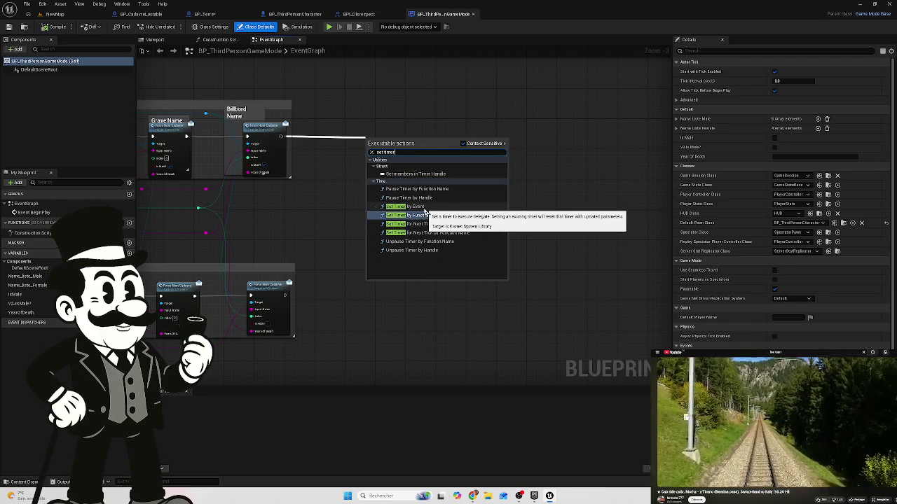
left_click(420, 208)
left_click_drag(402, 142, 401, 139)
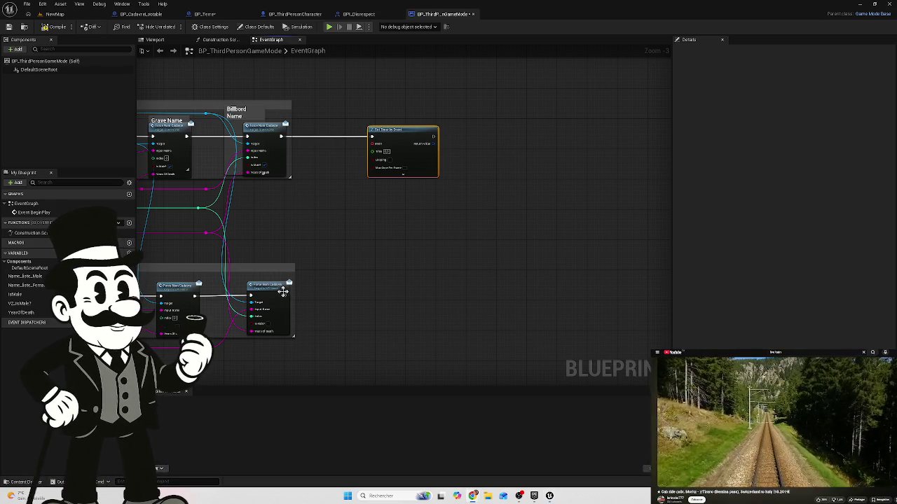
mouse_move(284, 295)
left_mouse_down()
mouse_move(412, 249)
mouse_move(372, 138)
left_mouse_up()
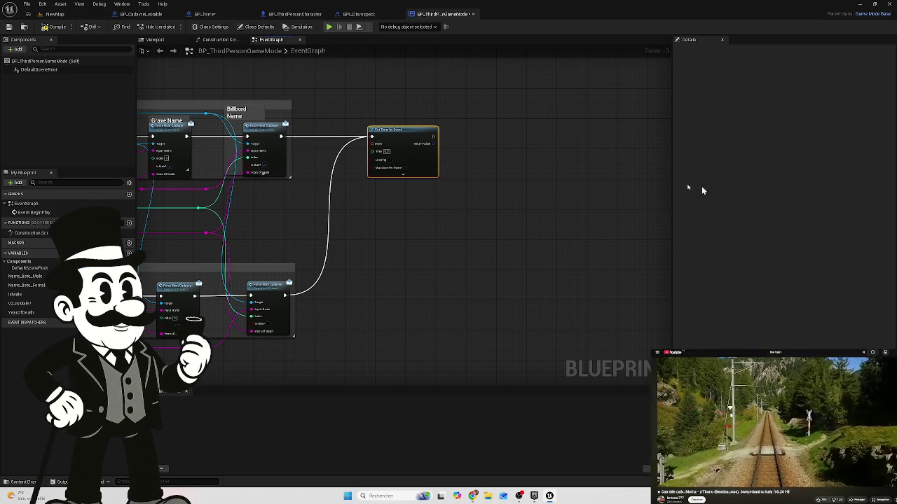
Step: Switch on Looping and set the timer's Time to 60 seconds
scroll(385, 165, "up", 3)
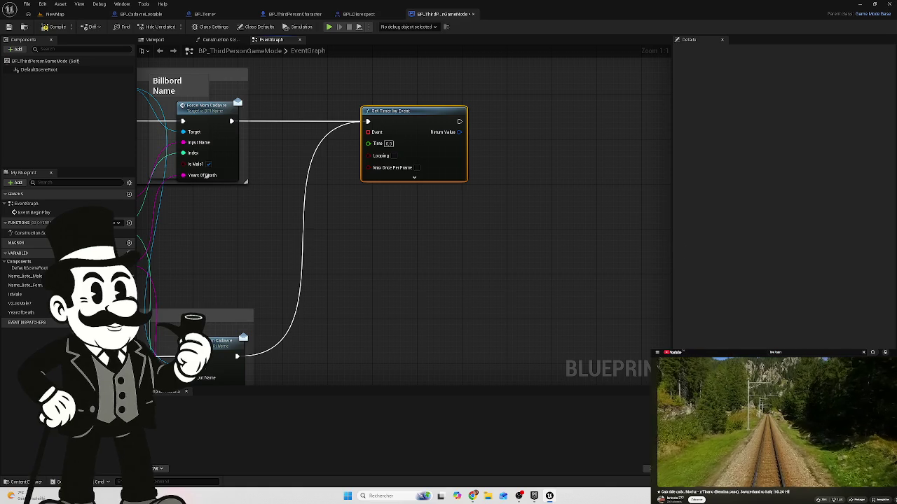
scroll(330, 259, "down", 2)
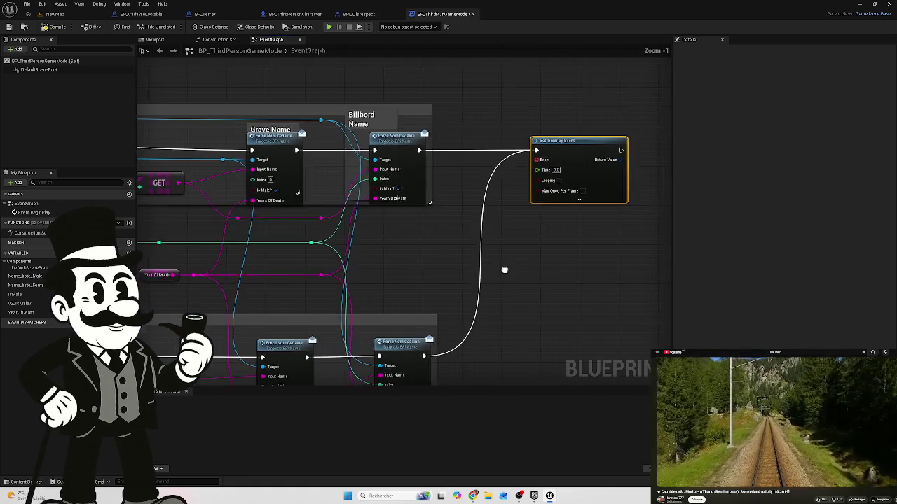
scroll(482, 261, "up", 1)
left_click_drag(482, 261, 381, 262)
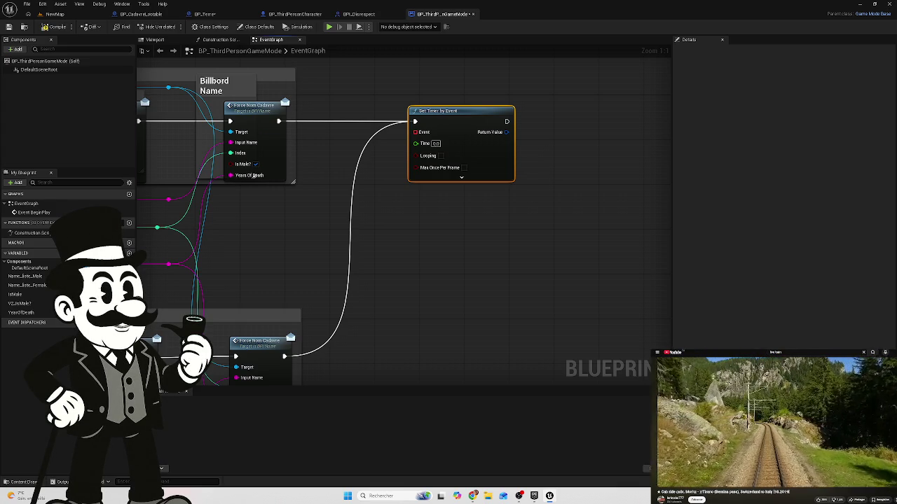
left_click(441, 156)
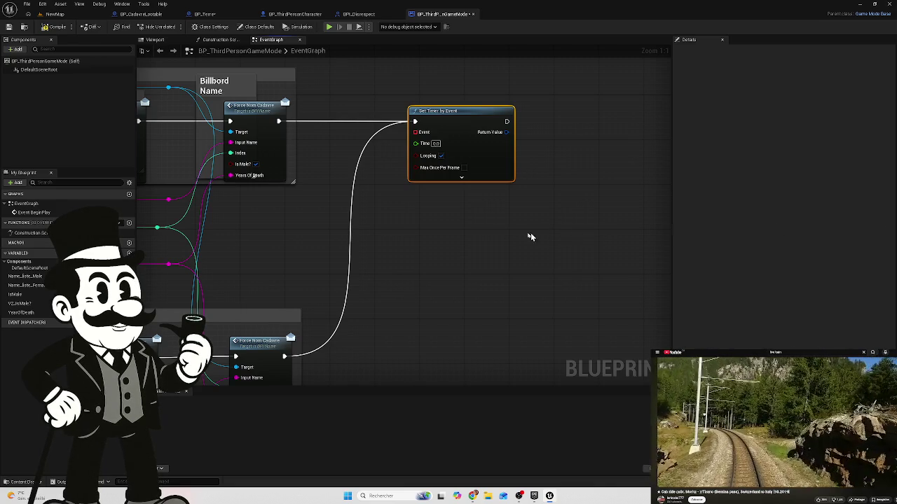
left_click(435, 143)
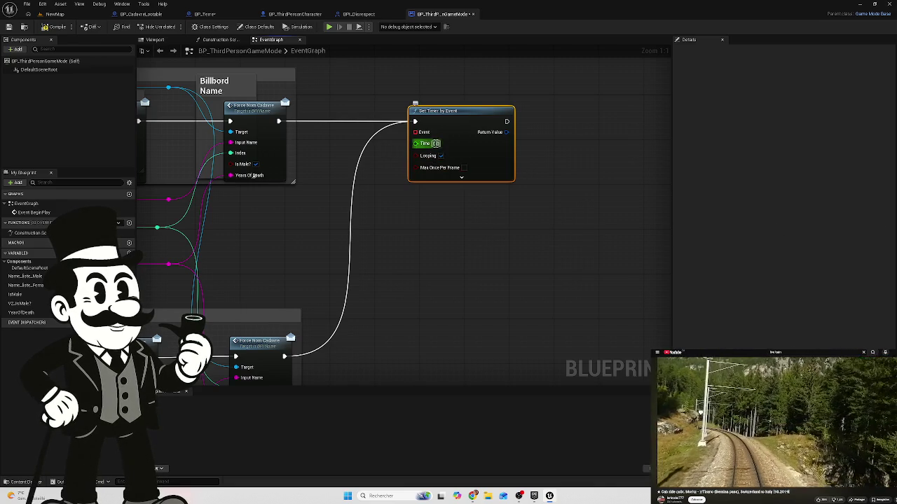
type("60")
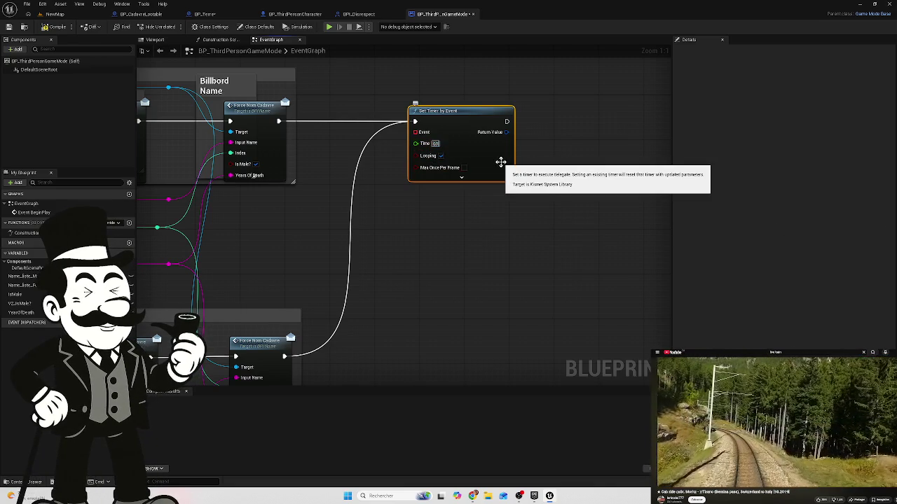
left_click(482, 267)
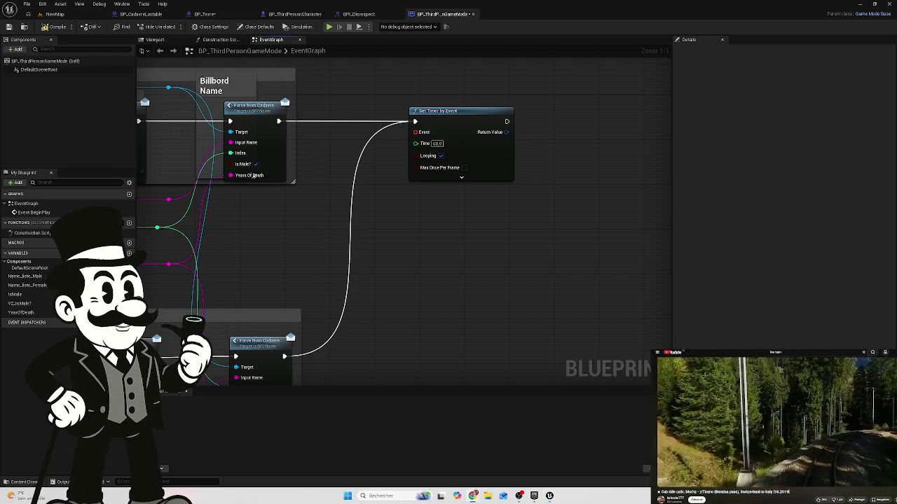
scroll(522, 200, "down", 1)
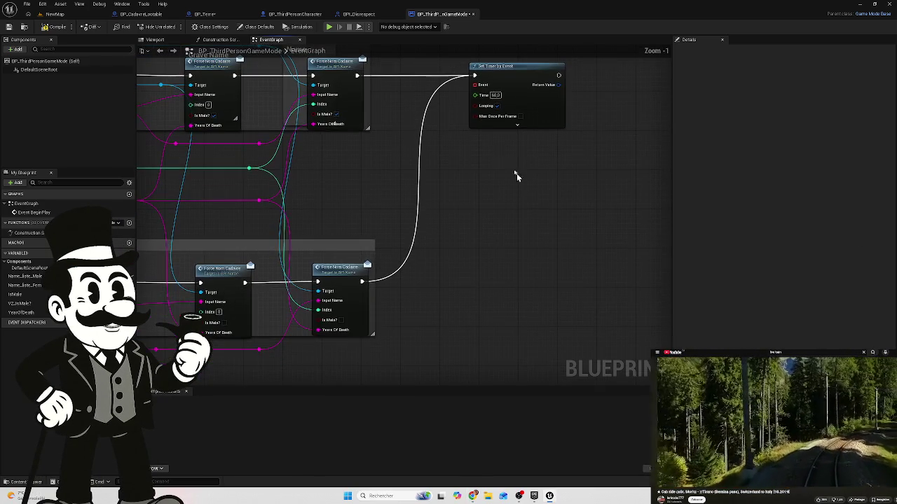
Step: Create a custom event bound to the timer's Event input
mouse_move(474, 85)
left_mouse_down()
mouse_move(454, 223)
mouse_move(450, 366)
mouse_move(459, 363)
left_mouse_up()
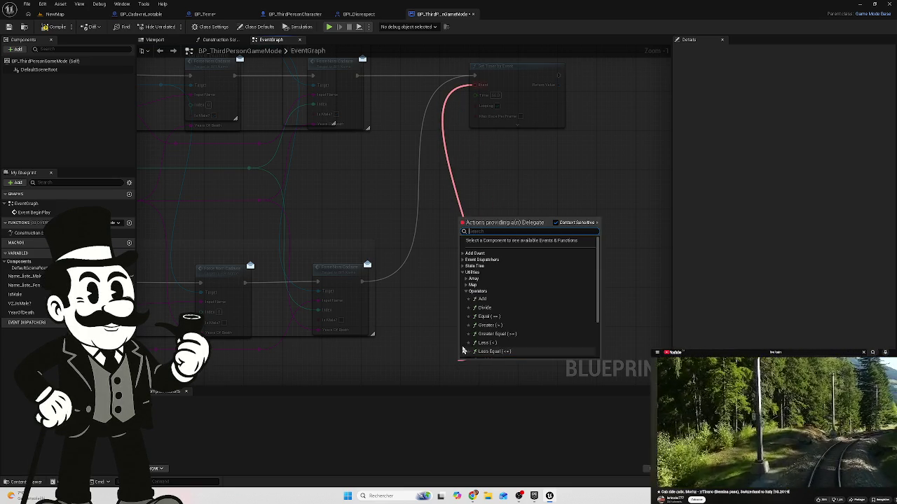
type("c")
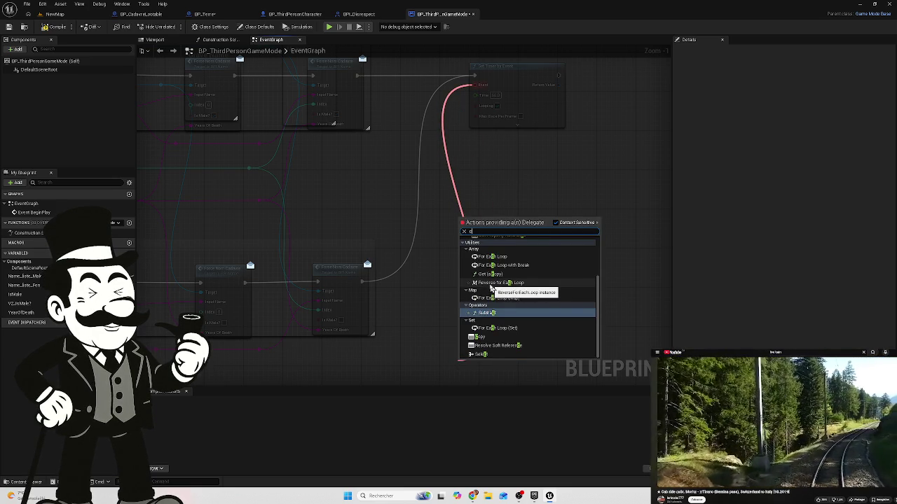
type("o")
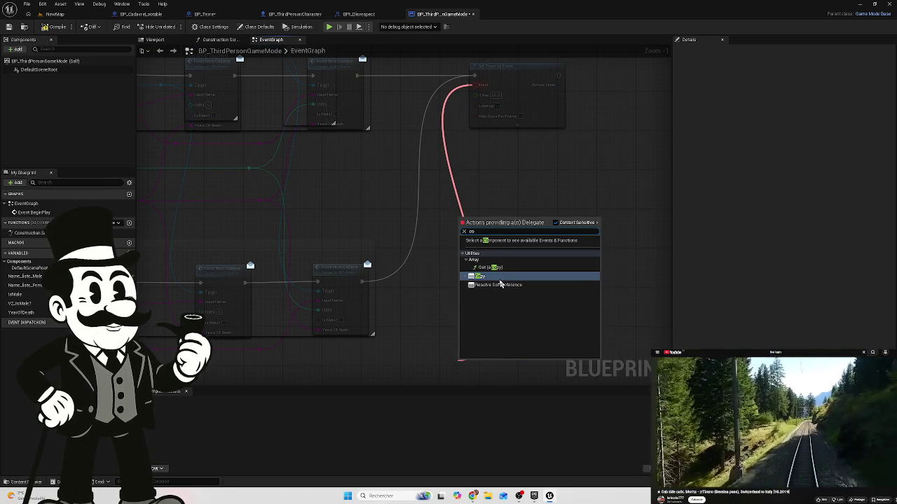
key("BackSpace")
type("us")
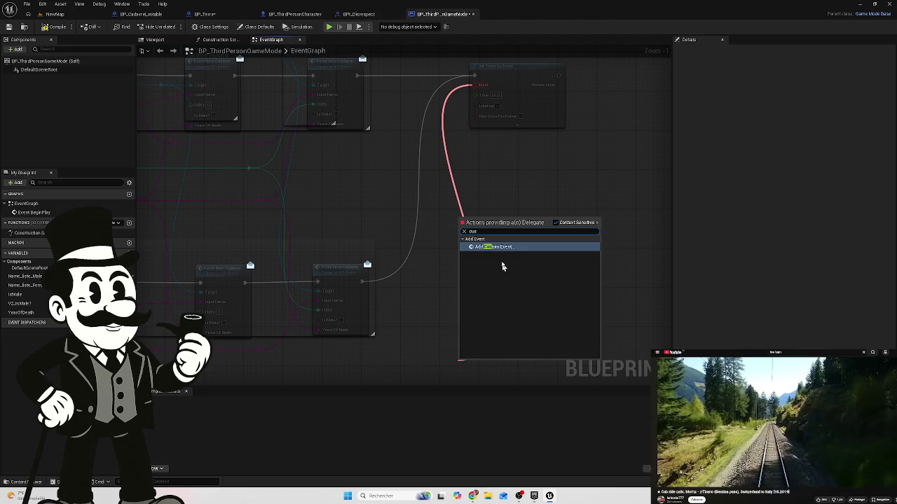
left_click(501, 246)
left_click_drag(476, 361, 463, 273)
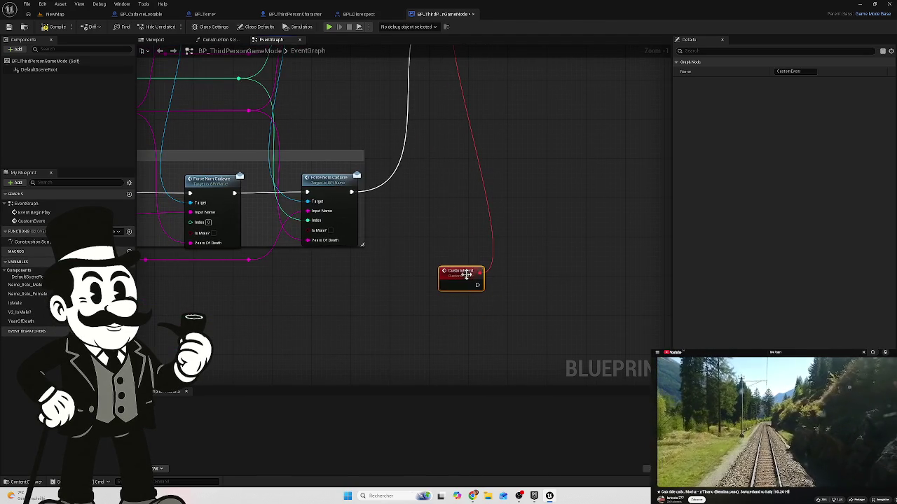
Step: Rename the custom event to CheckForChase in the Details panel
double_click(463, 271)
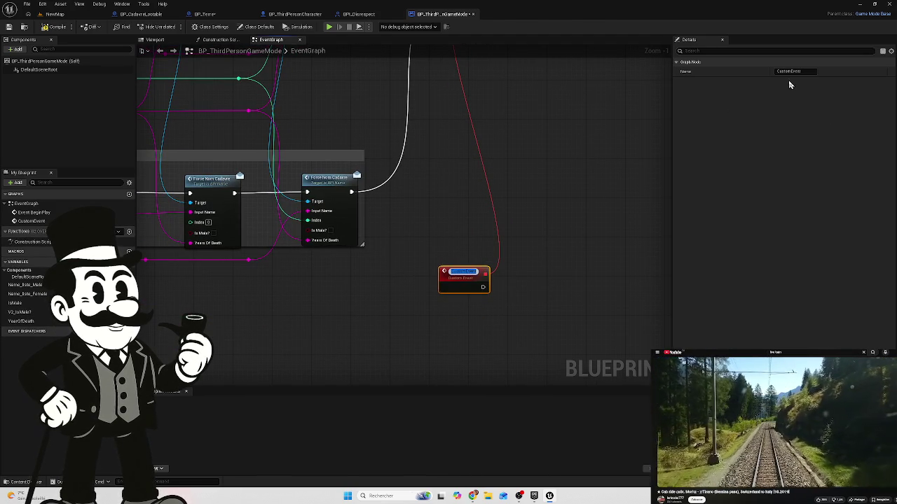
left_click(791, 71)
double_click(789, 71)
type("CheckForChase")
key("Return")
left_click(529, 248)
Step: Position the CheckForChase event below the timer and centre it in view
left_click_drag(462, 272, 462, 199)
scroll(517, 196, "down", 4)
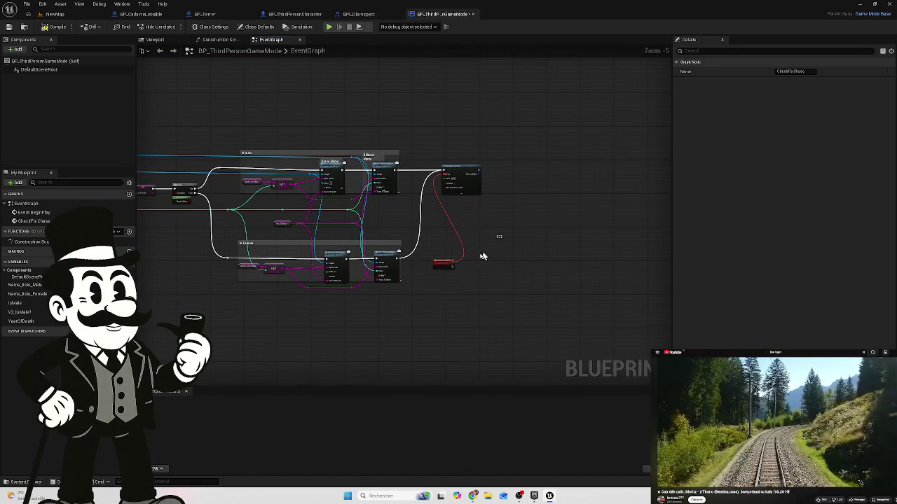
mouse_move(444, 264)
left_mouse_down()
mouse_move(404, 321)
mouse_move(444, 227)
mouse_move(431, 213)
mouse_move(432, 222)
mouse_move(451, 219)
mouse_move(429, 135)
mouse_move(438, 135)
mouse_move(419, 134)
mouse_move(430, 115)
mouse_move(443, 264)
mouse_move(444, 239)
left_mouse_up()
mouse_move(510, 244)
left_mouse_down()
mouse_move(520, 222)
mouse_move(515, 239)
left_mouse_up()
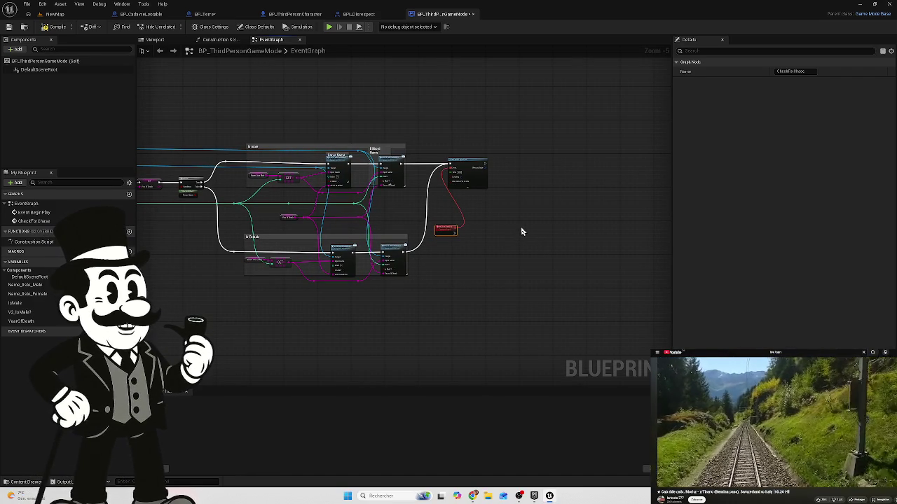
scroll(470, 234, "up", 5)
left_click_drag(470, 233, 414, 233)
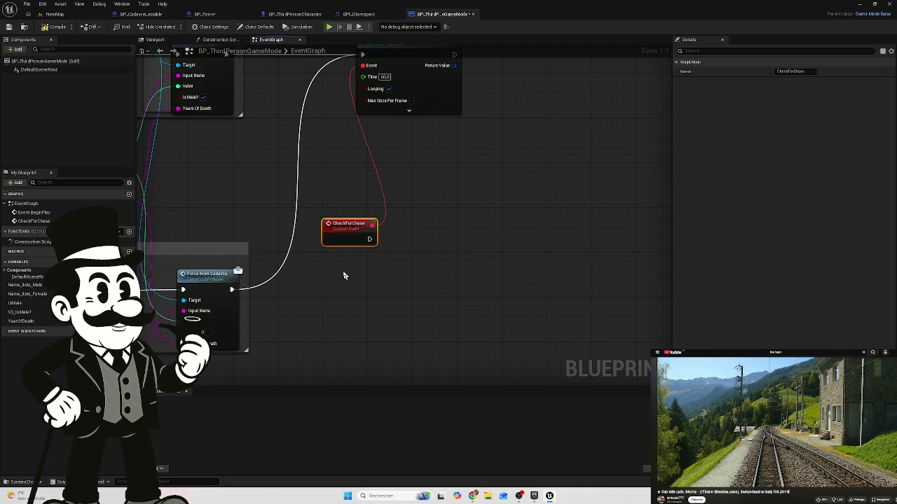
right_click(359, 281)
Step: Add a Random Integer in Range node with Min 0 and Max 100 below CheckForChase
type("ran")
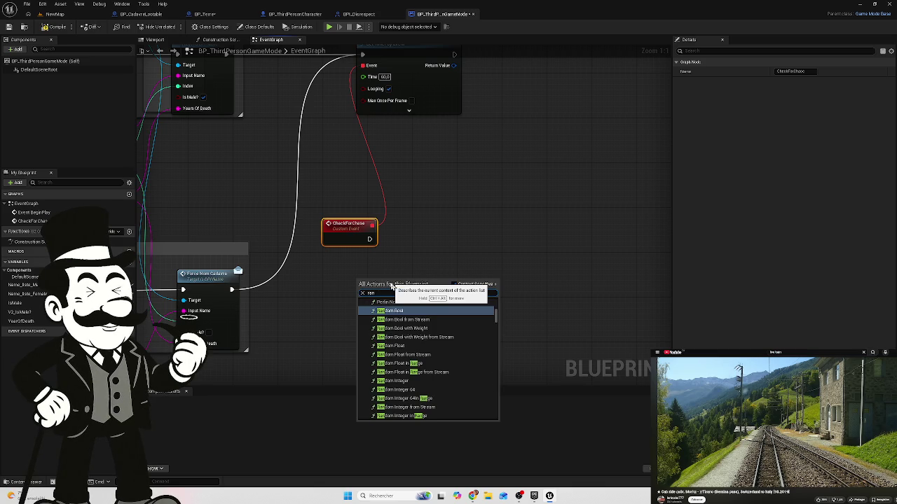
type("do")
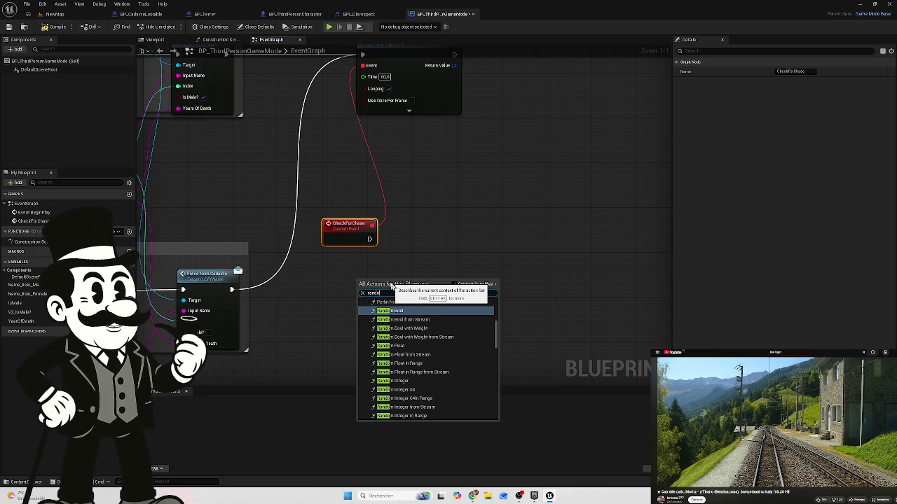
type("m")
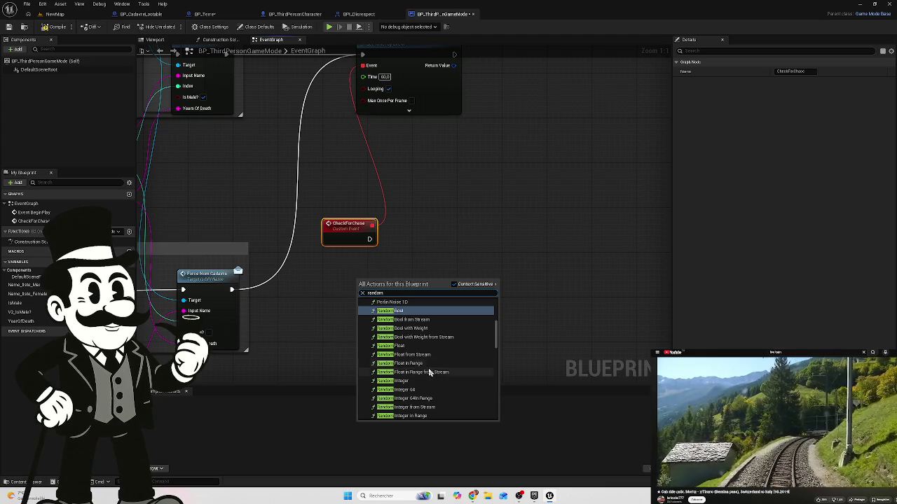
scroll(430, 382, "down", 1)
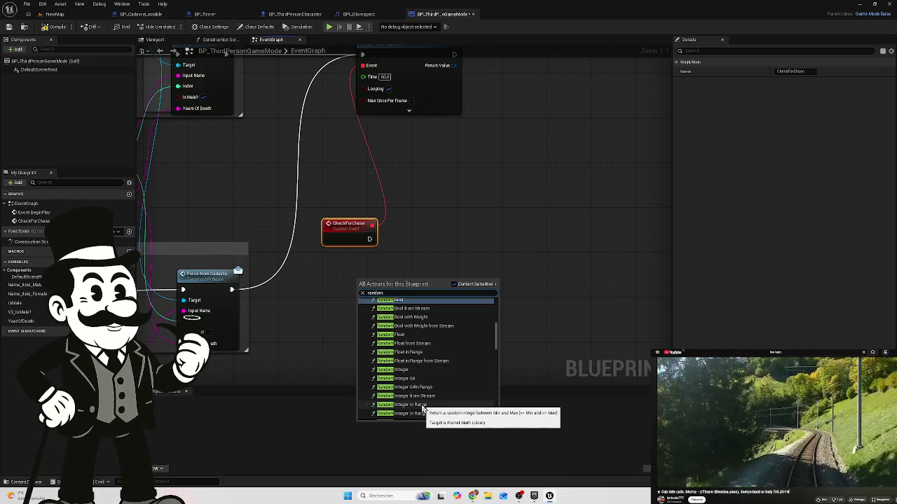
left_click(422, 405)
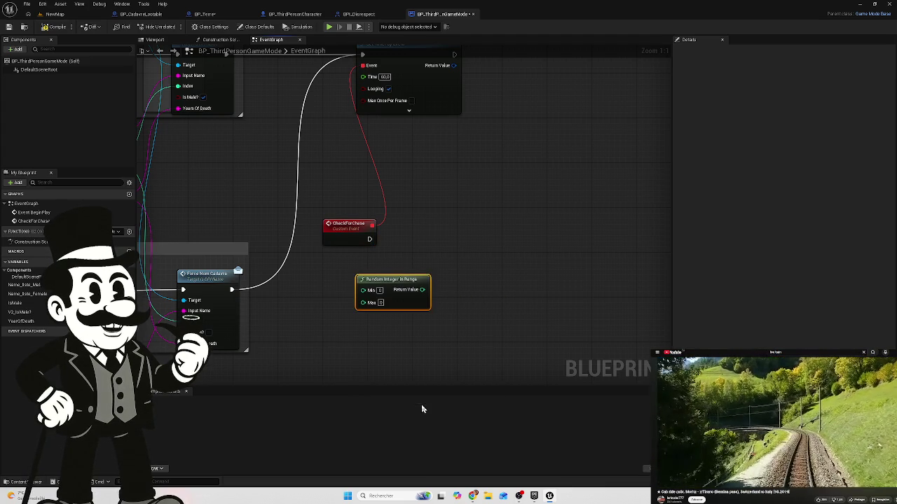
left_click(380, 303)
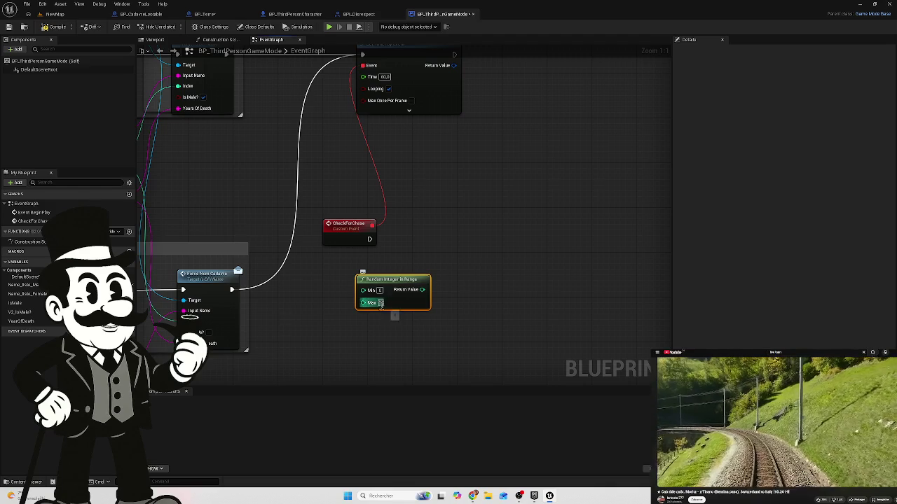
key("Return")
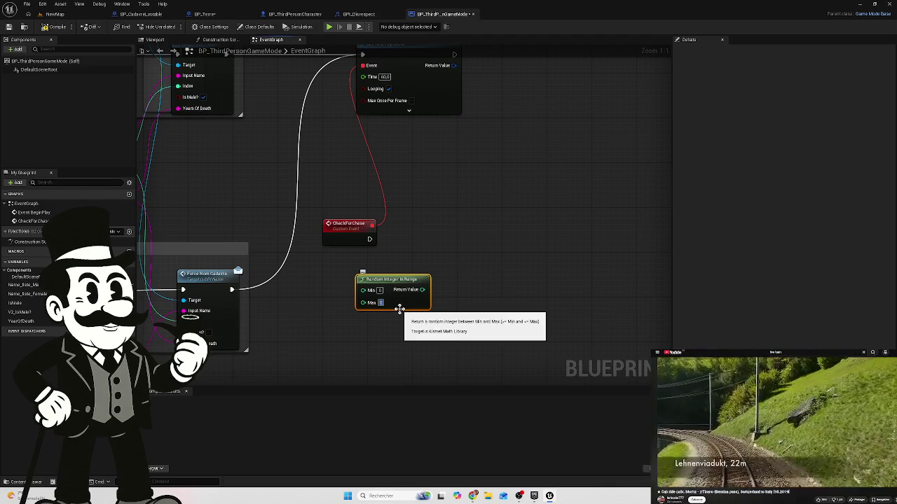
type("00")
left_click(426, 294)
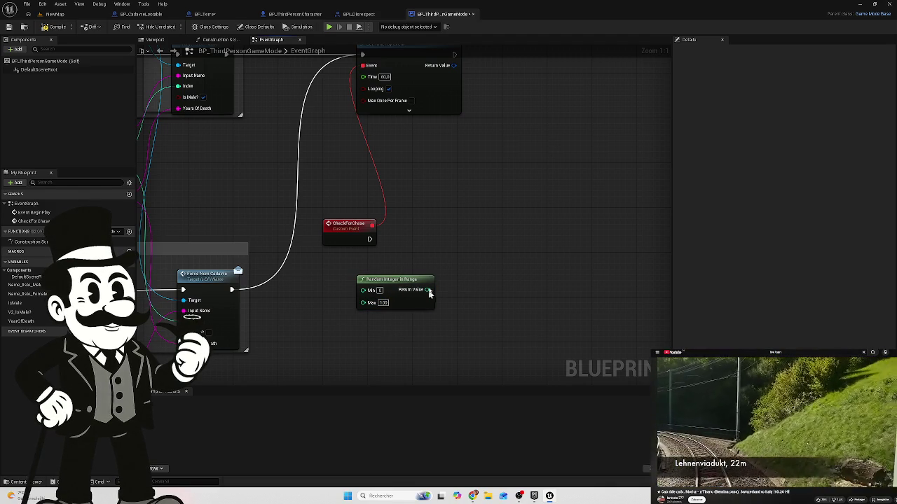
left_click_drag(400, 285, 364, 285)
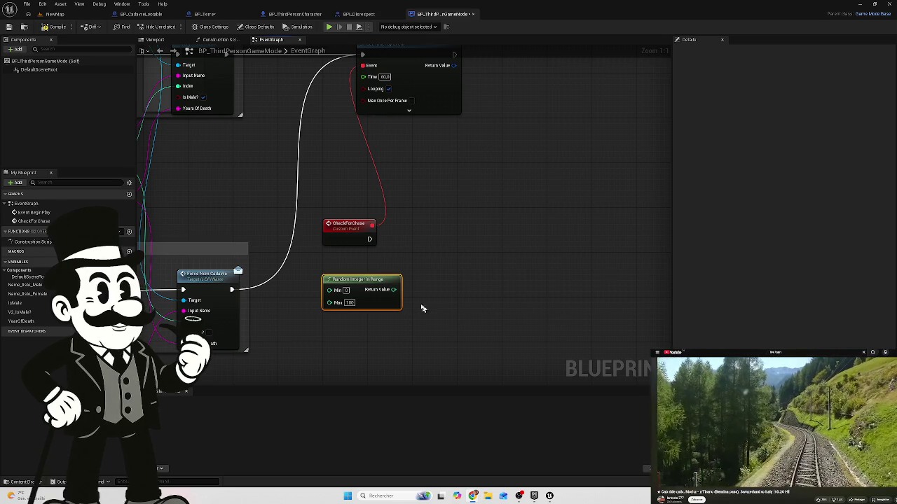
mouse_move(394, 289)
left_mouse_down()
mouse_move(400, 300)
mouse_move(503, 266)
left_mouse_up()
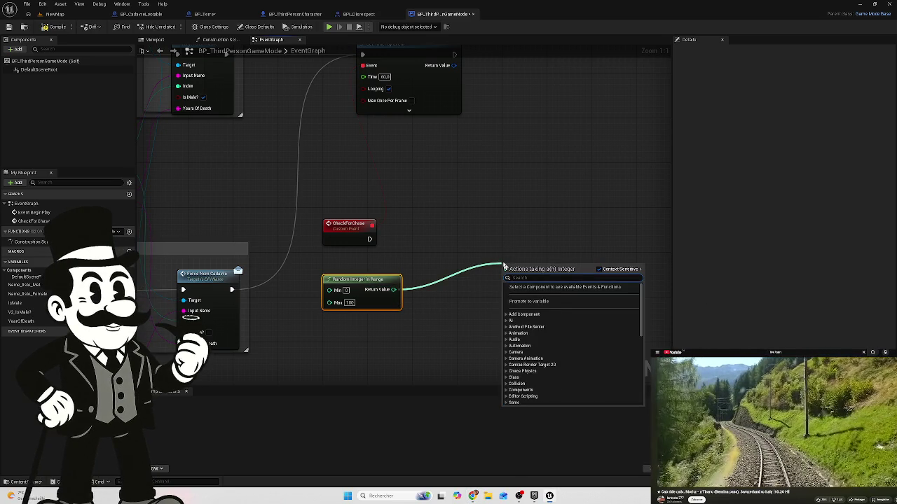
Step: Feed the random Return Value into a new Greater (>) node and reposition it
type("gre")
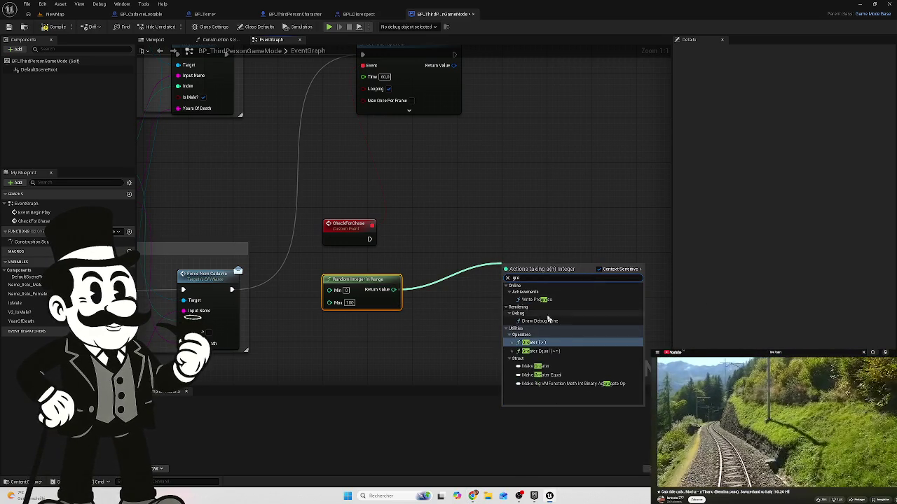
left_click(544, 345)
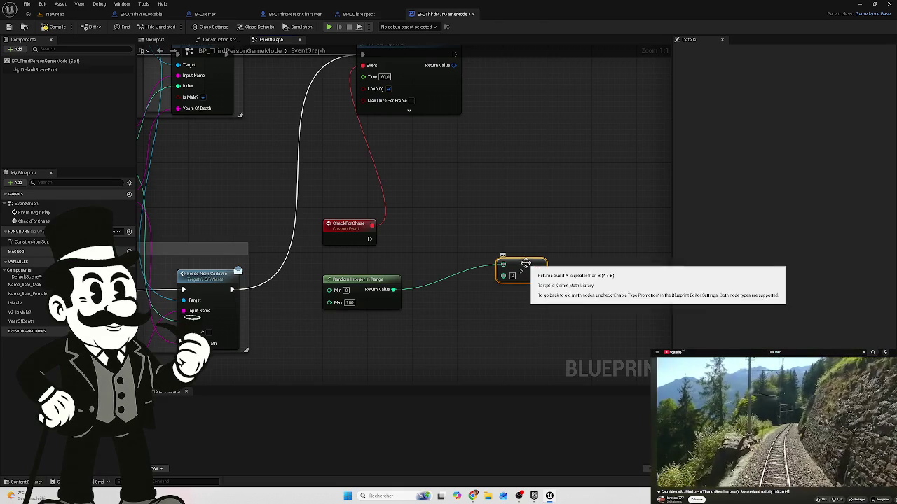
mouse_move(522, 265)
left_mouse_down()
mouse_move(478, 286)
mouse_move(482, 294)
left_mouse_up()
left_click_drag(580, 262, 516, 219)
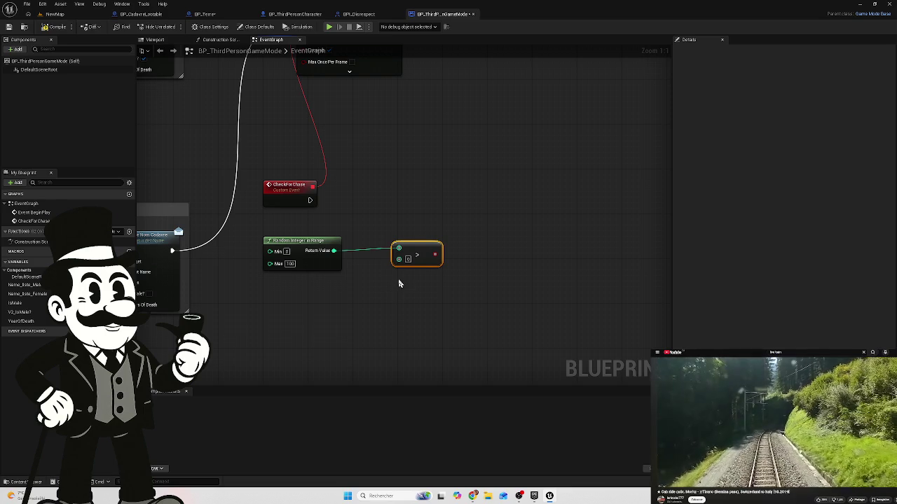
left_click_drag(406, 314, 458, 271)
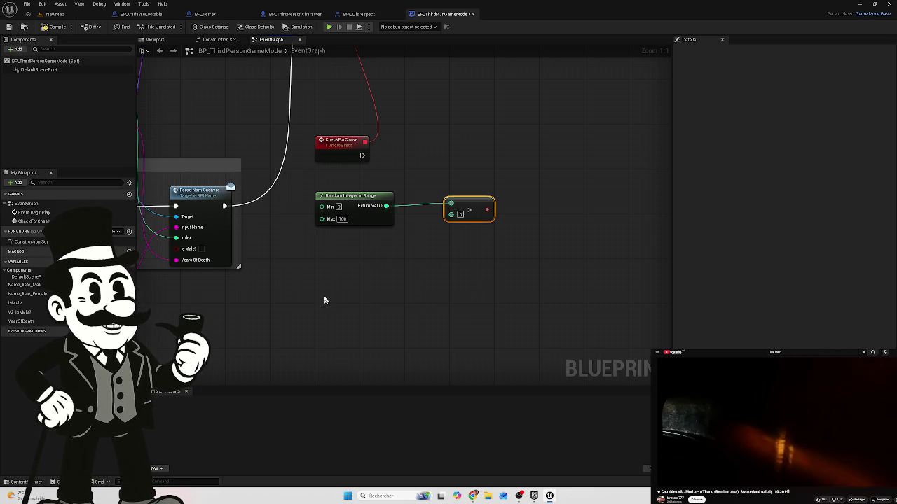
Step: Glance at BP_Disrespect, return to BP_ThirdPersonGameMode, and bring up the add-node list
left_click(358, 15)
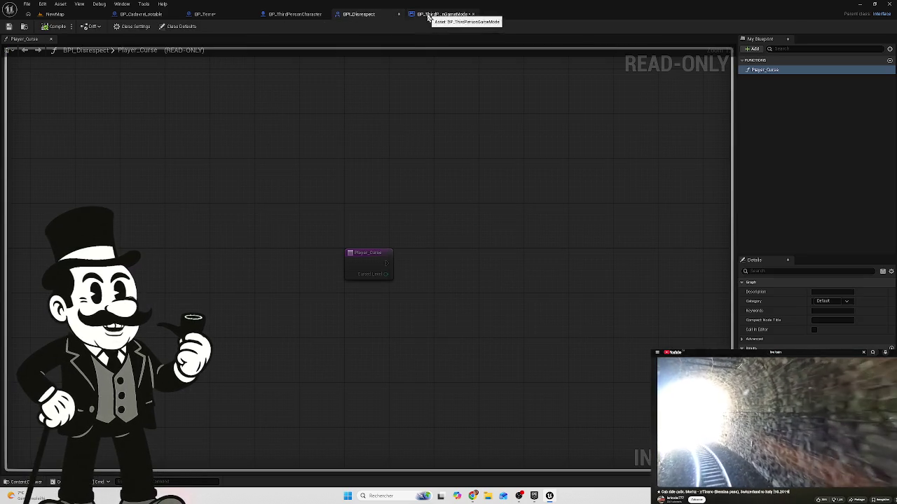
left_click(428, 15)
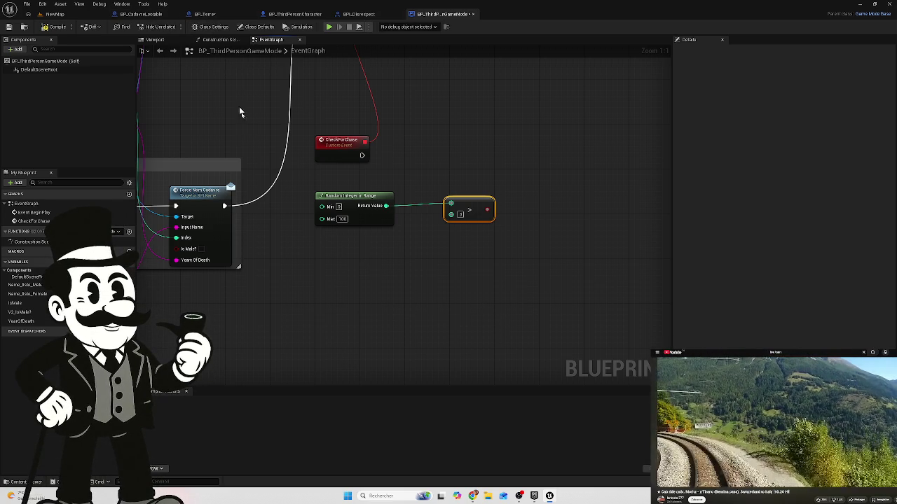
right_click(339, 275)
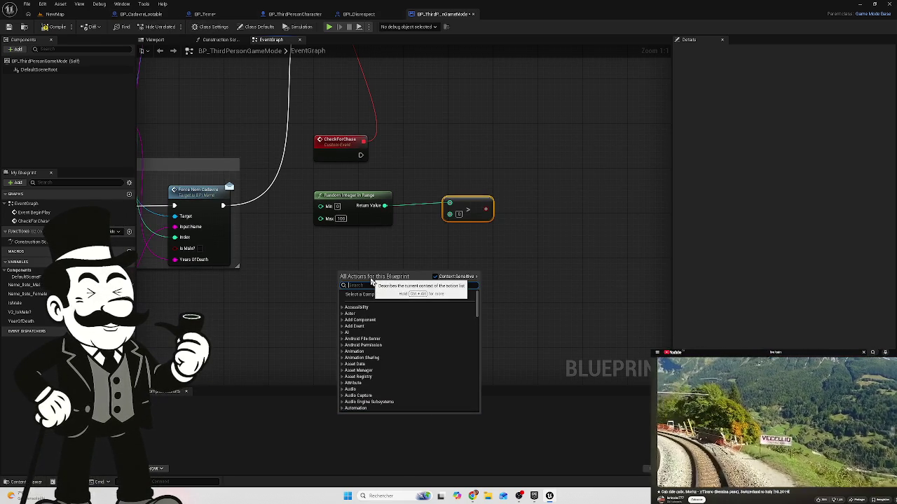
type("get")
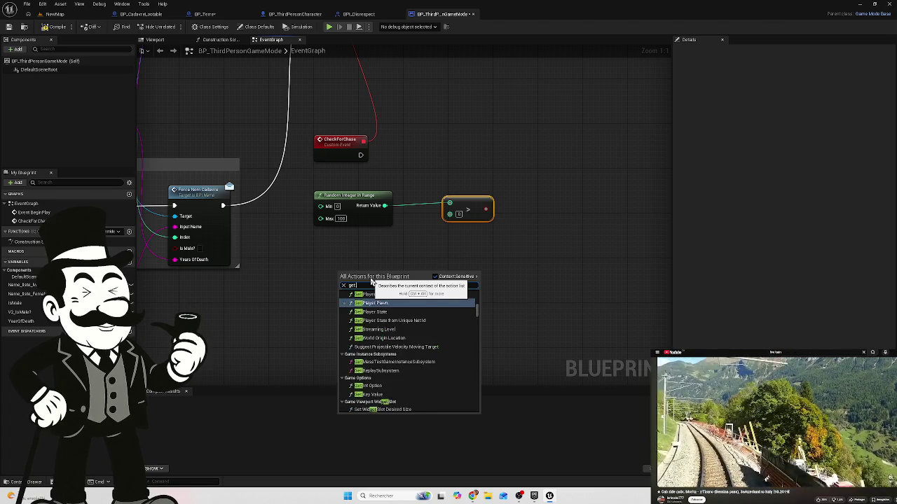
type("actor")
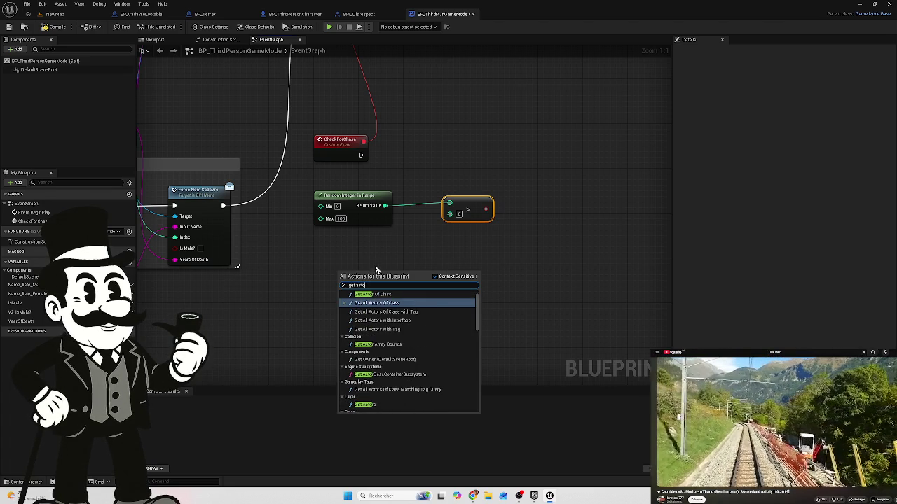
left_click(372, 295)
left_click(368, 301)
type("b")
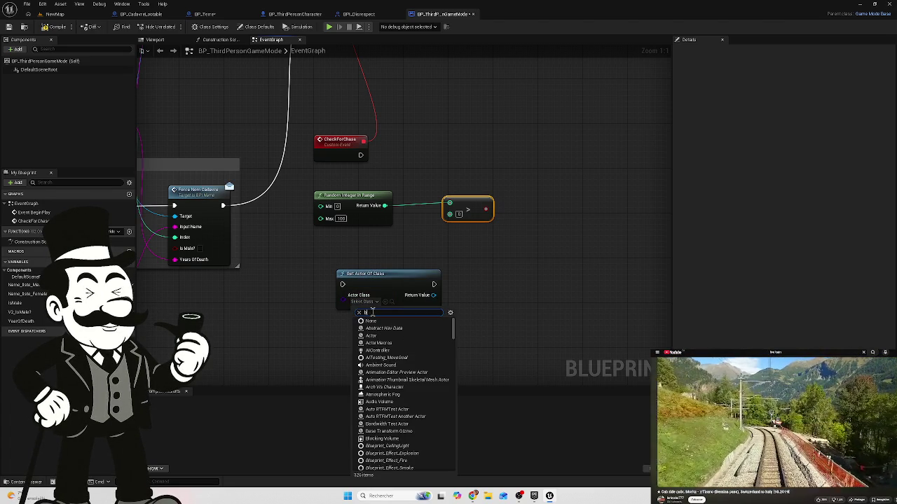
type("p")
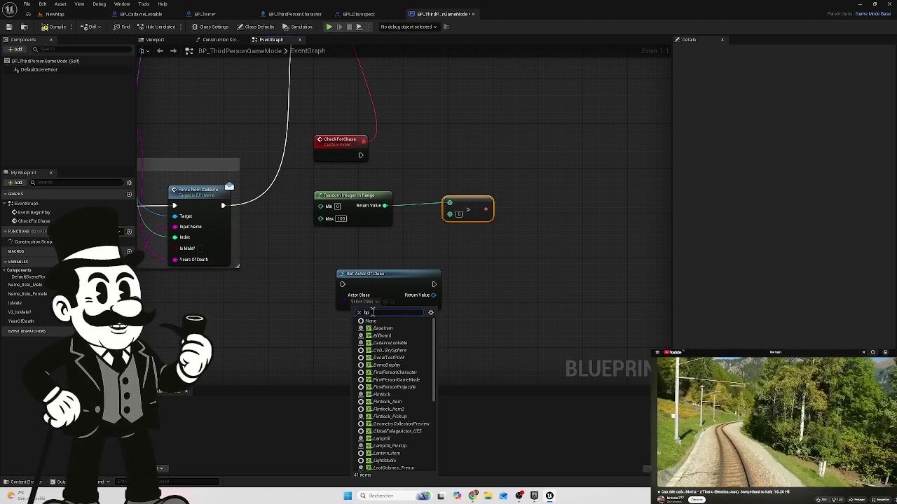
left_click(483, 293)
left_click(493, 294)
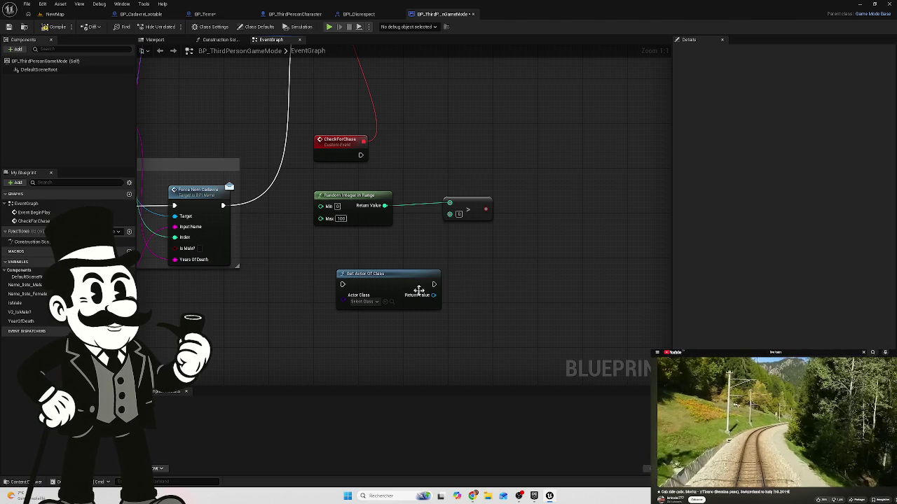
left_click_drag(474, 283, 386, 333)
key("Delete")
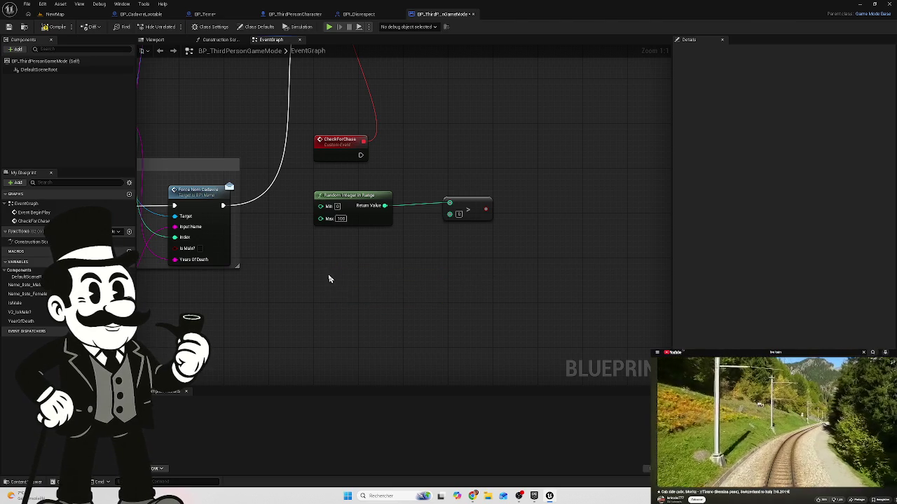
Step: Add a Get All Actors Of Class node with Actor Class BP_Terre below the comparison
right_click(330, 278)
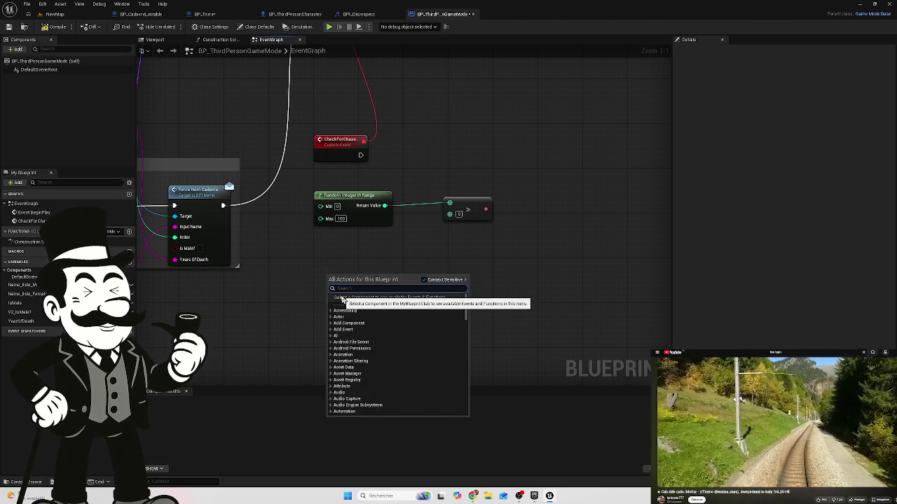
type("get a")
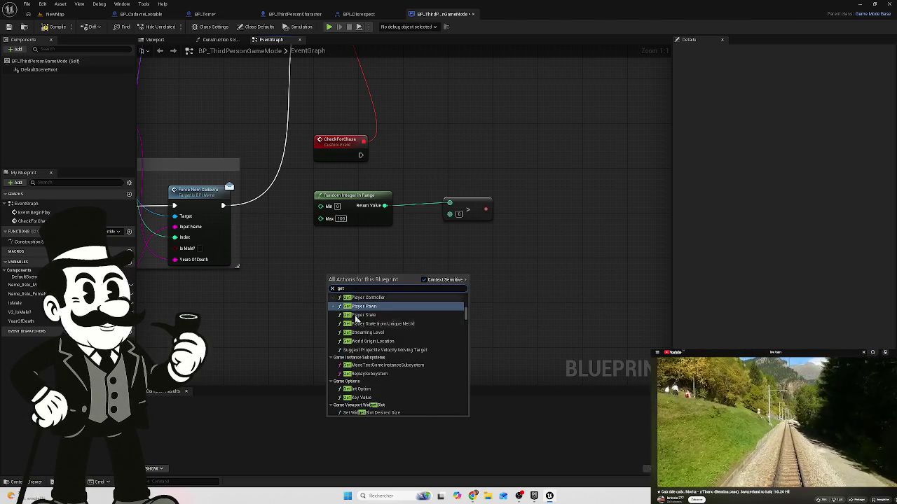
type("ct")
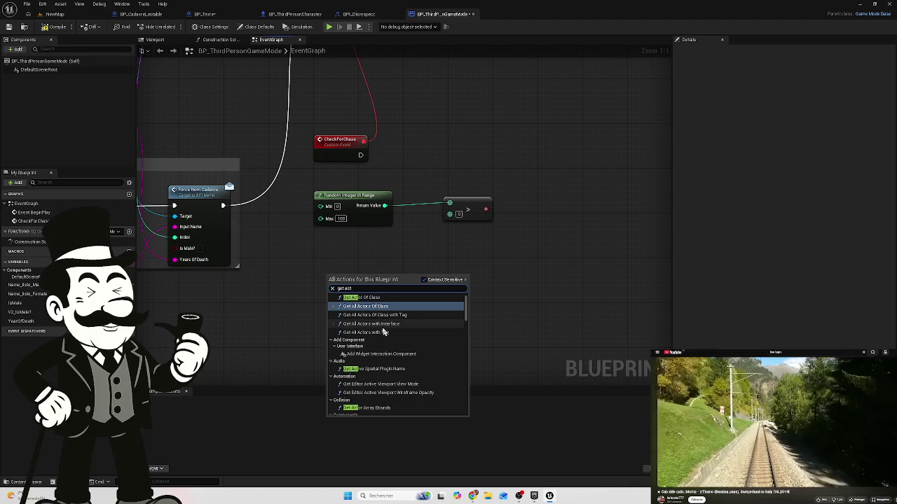
type("ors")
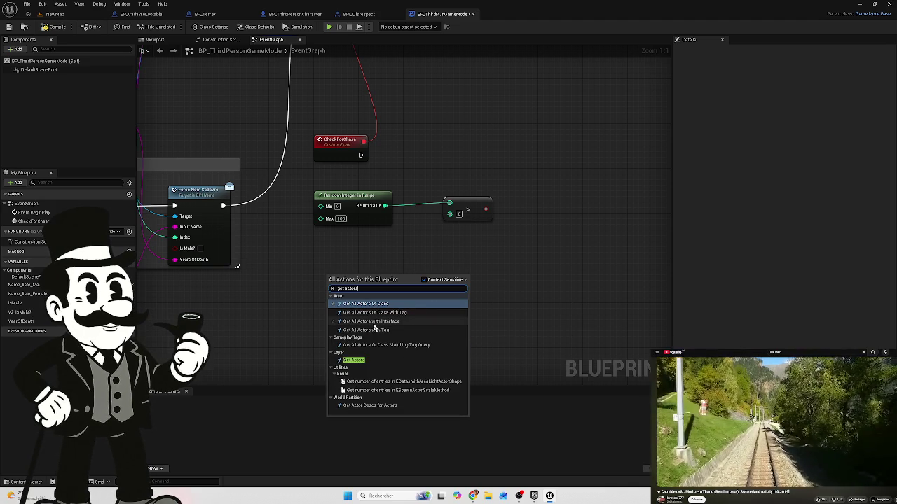
left_click(366, 305)
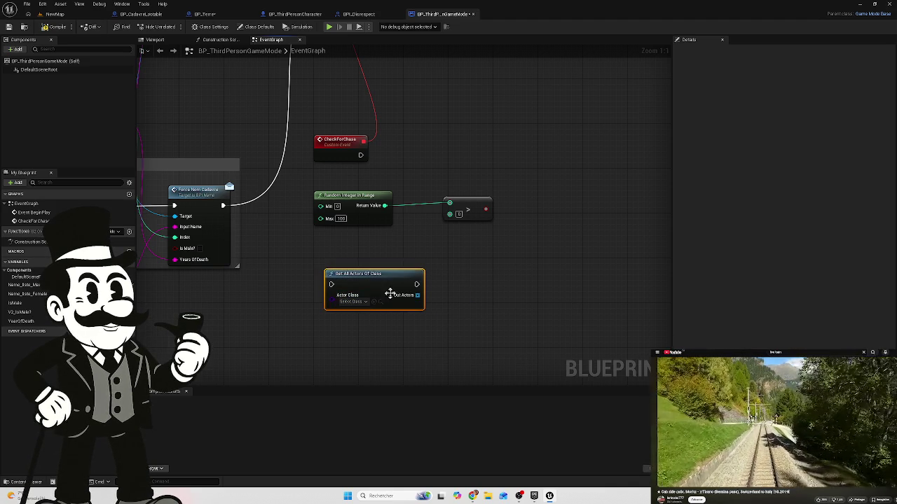
left_click(364, 303)
type("p")
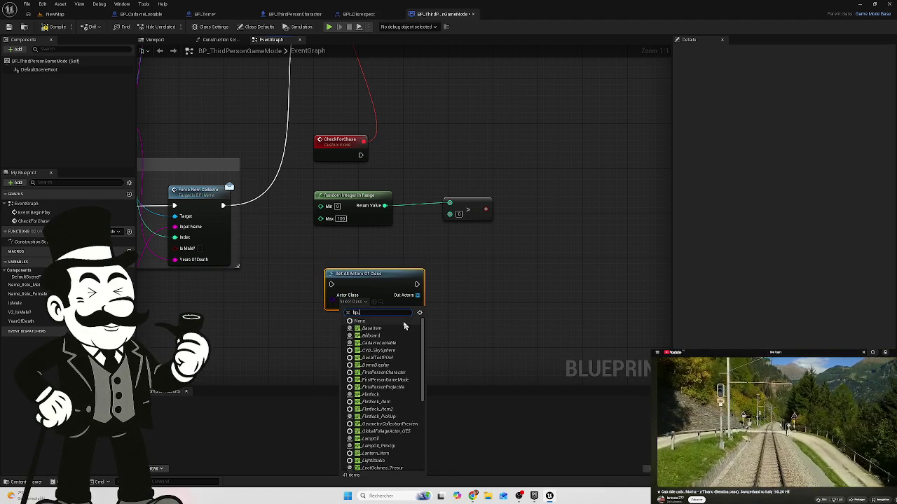
type("_ter")
left_click(361, 333)
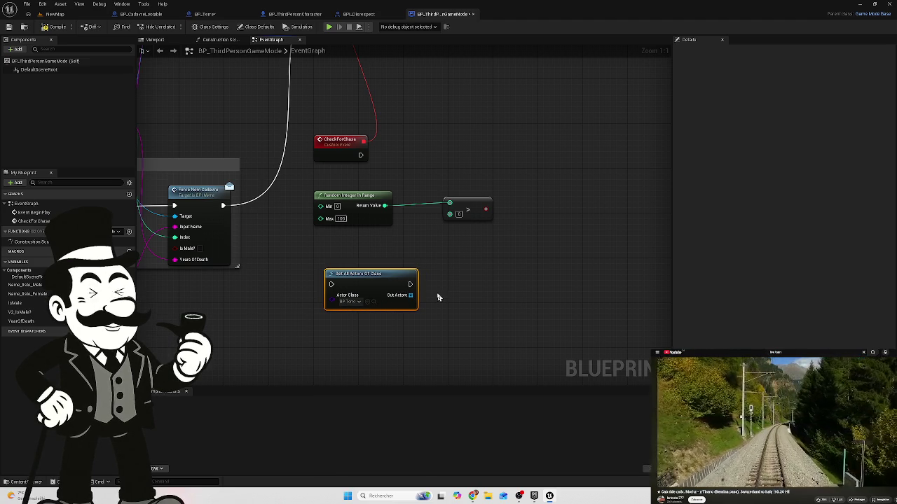
left_click_drag(427, 257, 310, 314)
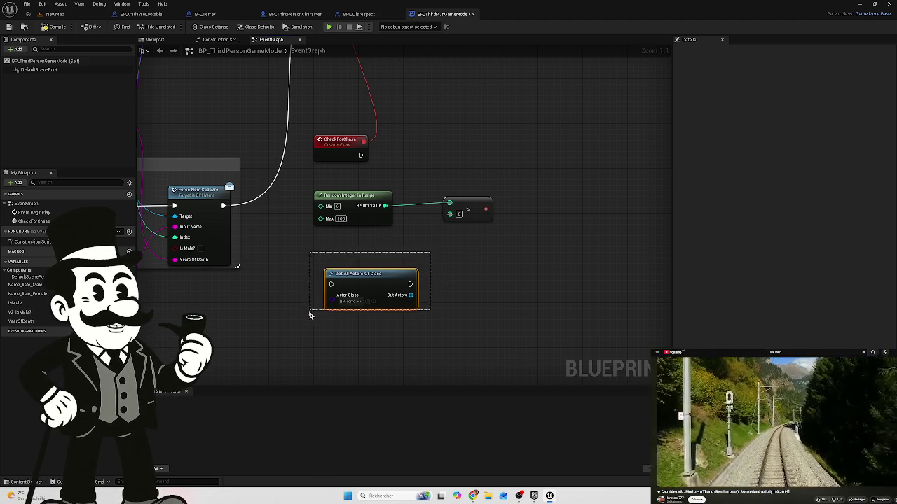
mouse_move(367, 274)
left_mouse_down()
mouse_move(357, 274)
mouse_move(361, 265)
left_mouse_up()
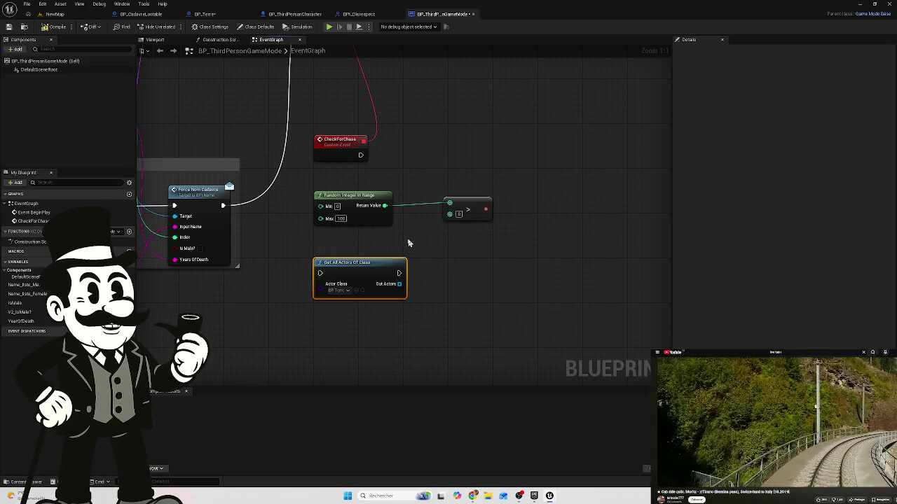
scroll(409, 243, "up", 1)
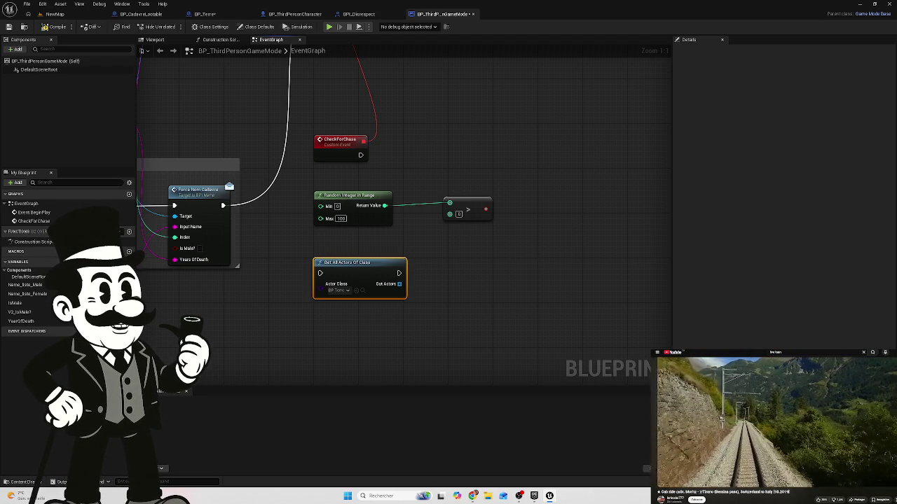
Step: Add a Branch after CheckForChase with the Greater result as its Condition
left_click_drag(504, 221, 399, 252)
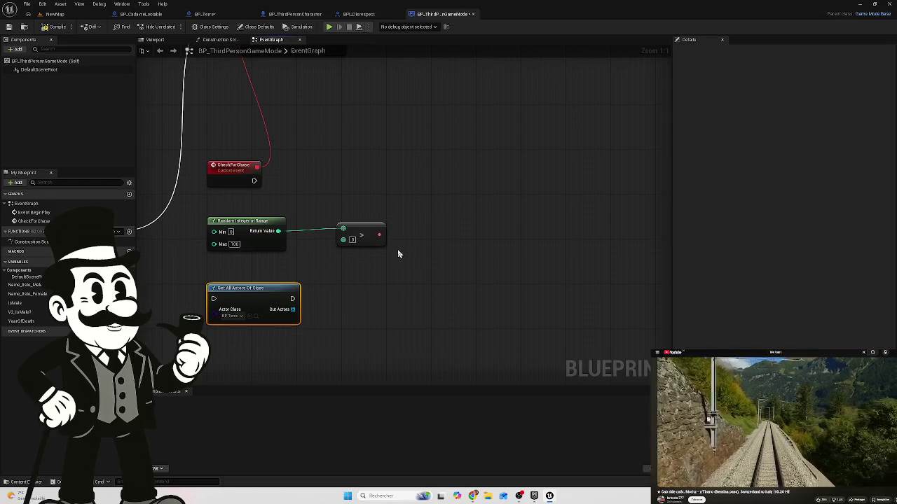
left_click_drag(254, 180, 432, 174)
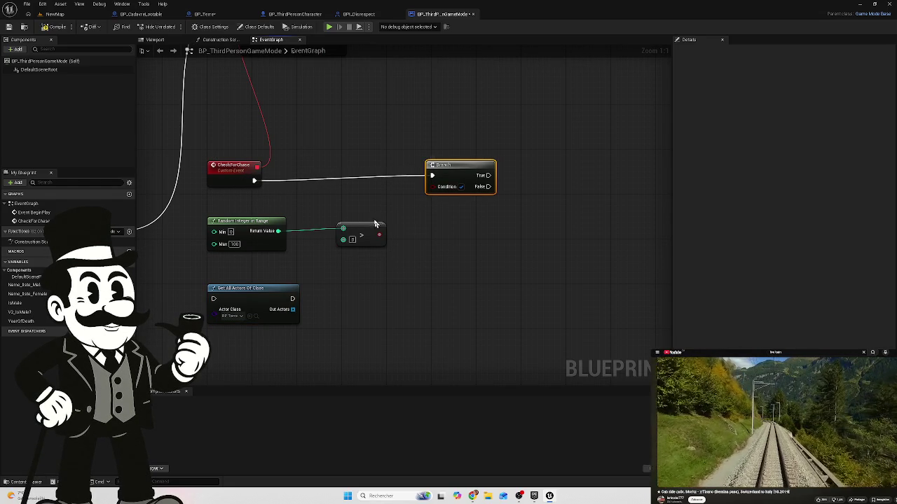
left_click_drag(379, 234, 433, 187)
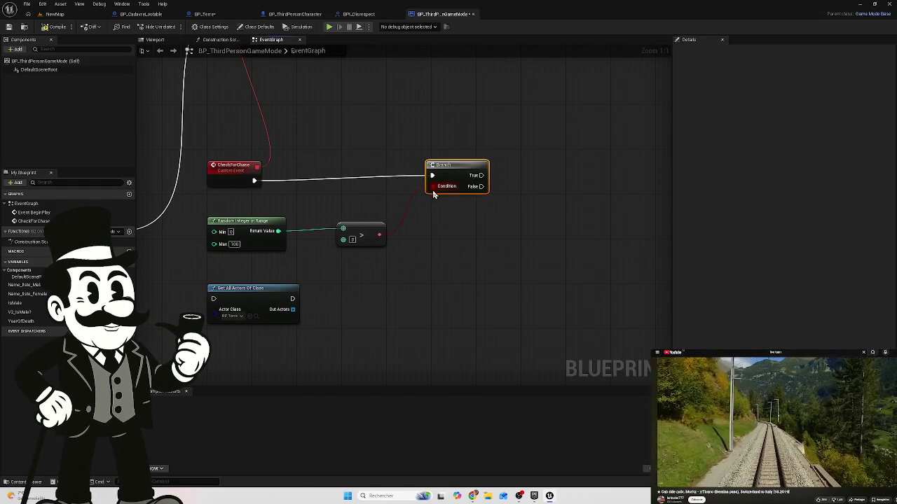
mouse_move(479, 160)
left_mouse_down()
mouse_move(432, 200)
mouse_move(421, 193)
mouse_move(480, 207)
mouse_move(504, 195)
left_mouse_up()
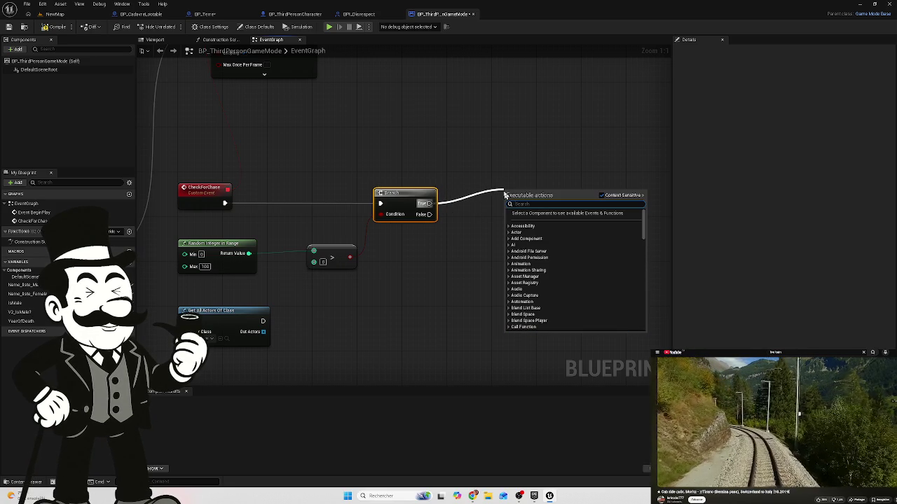
Step: Add a Spawn Actor from Class node with Class BP_Monster on the Branch's True output
type("spw")
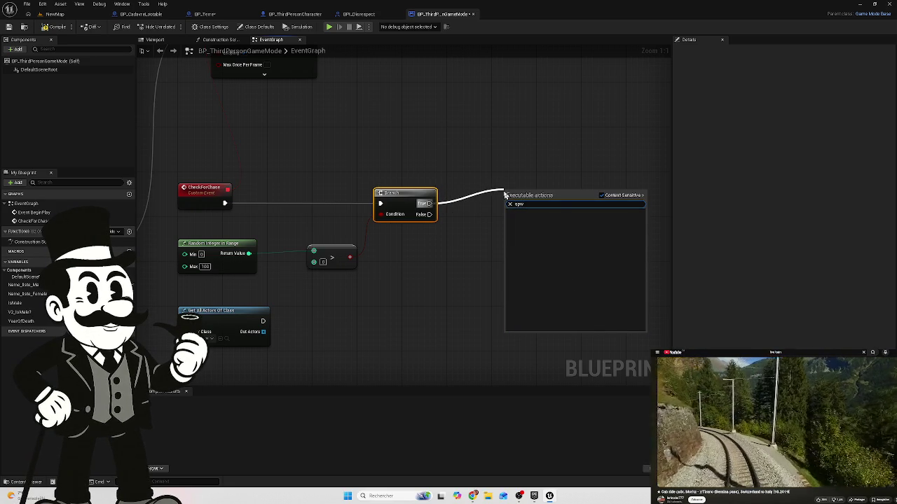
key("BackSpace")
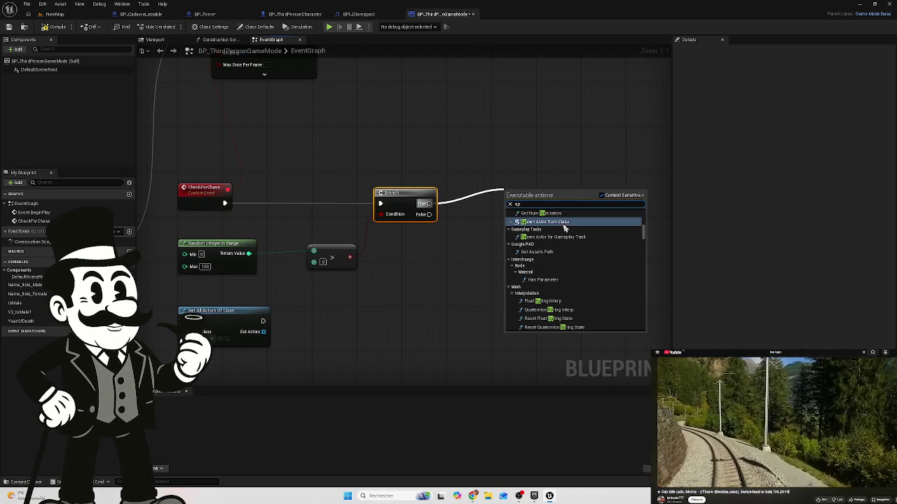
left_click(568, 230)
left_click(538, 221)
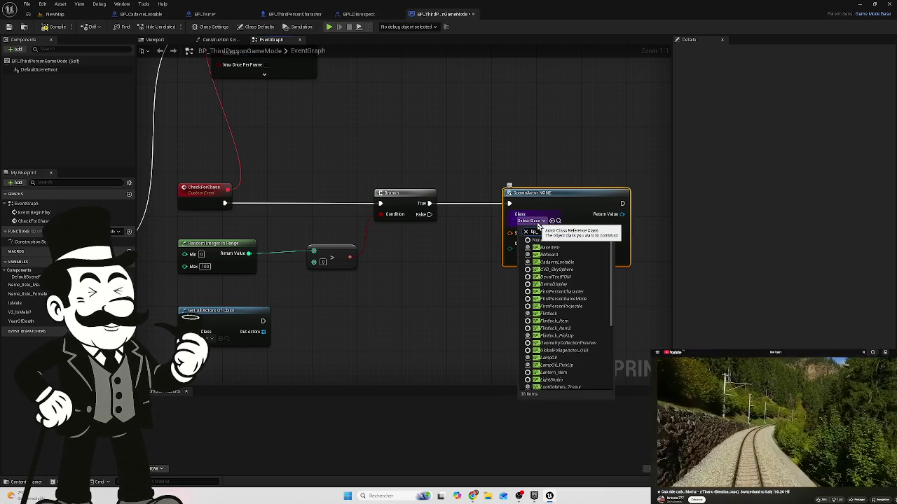
type("monster")
left_click(550, 248)
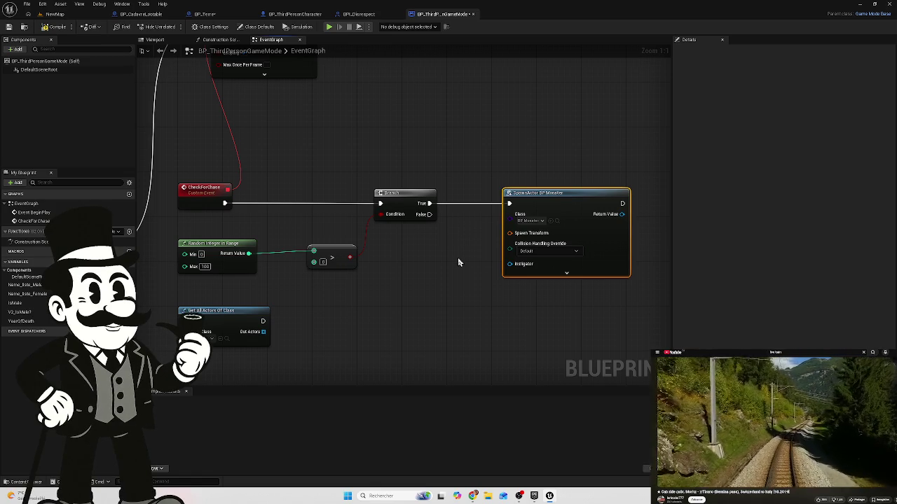
mouse_move(458, 262)
left_mouse_down()
mouse_move(420, 254)
mouse_move(319, 274)
left_mouse_up()
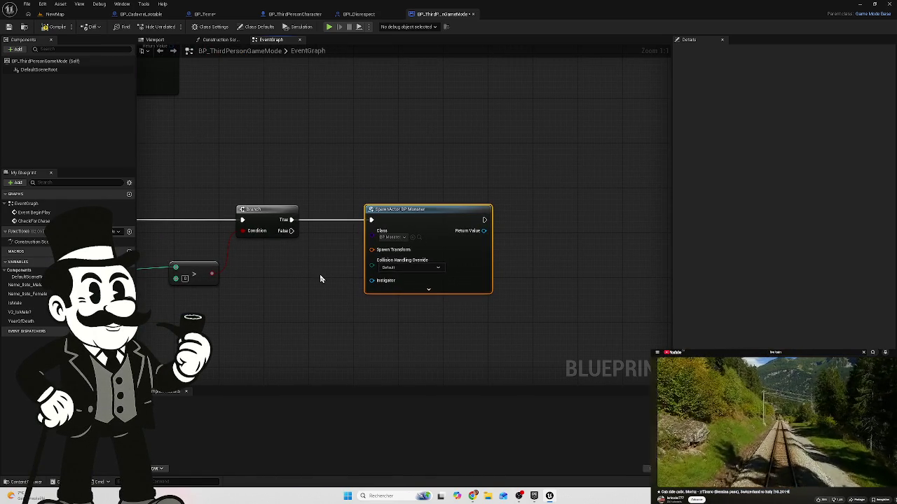
scroll(310, 274, "down", 1)
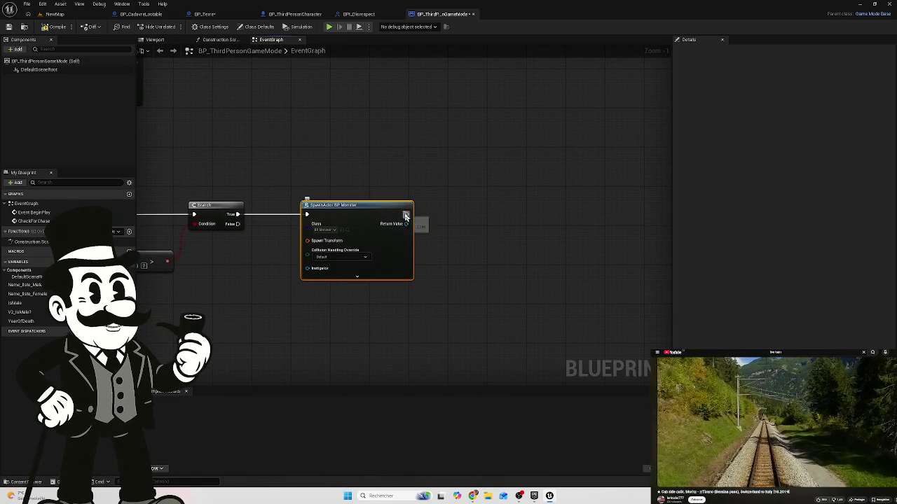
left_click_drag(404, 217, 476, 214)
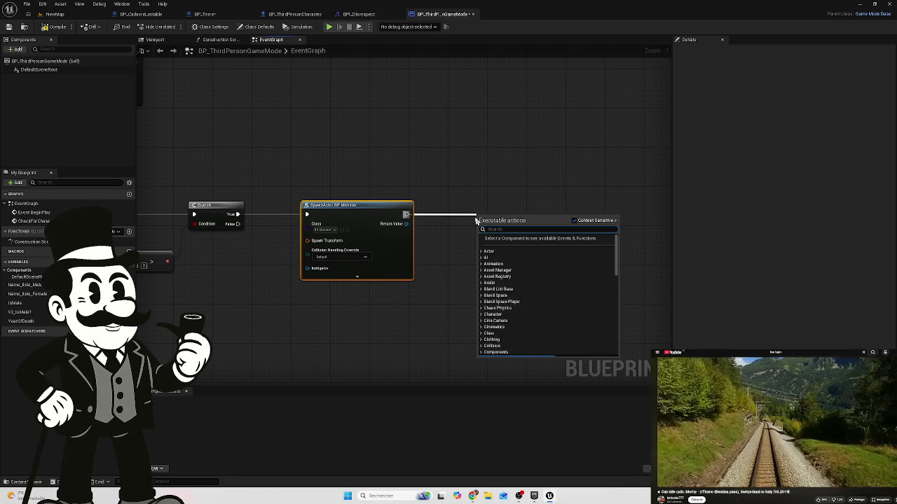
Step: Add a Delay node with a 2.0-second Duration after the BP_Monster spawn
type("del")
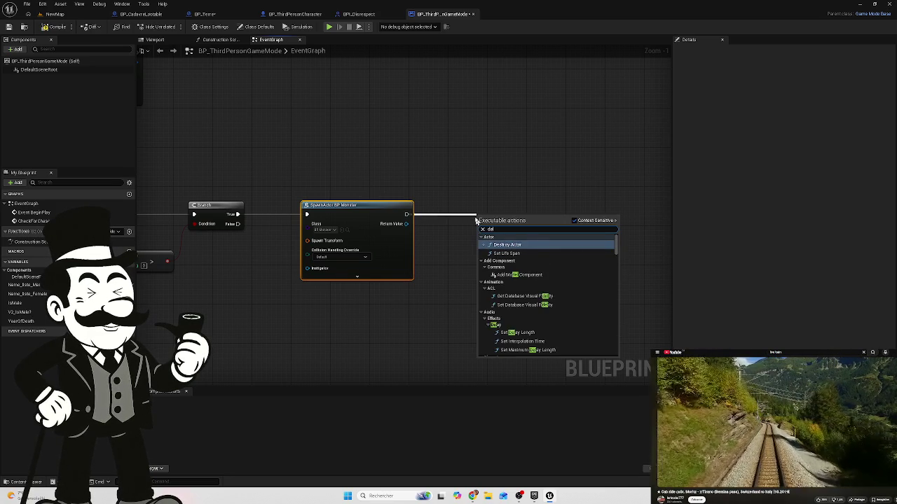
type("ay")
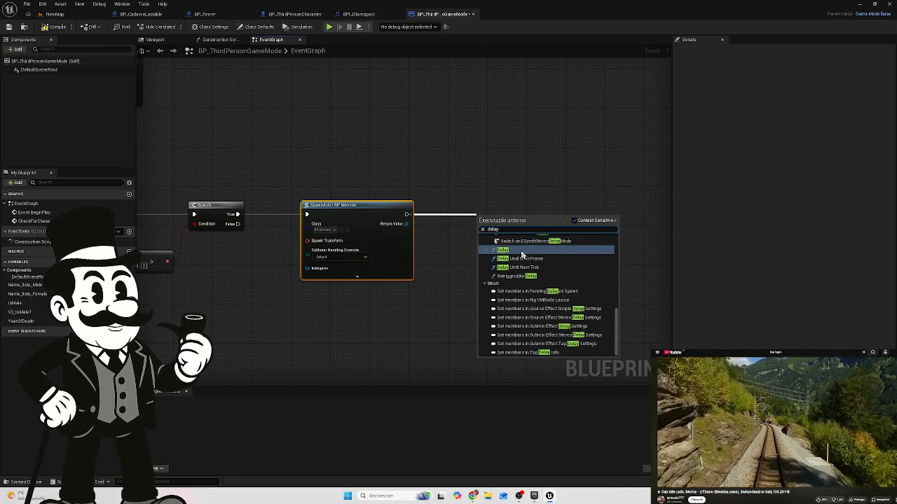
left_click(505, 249)
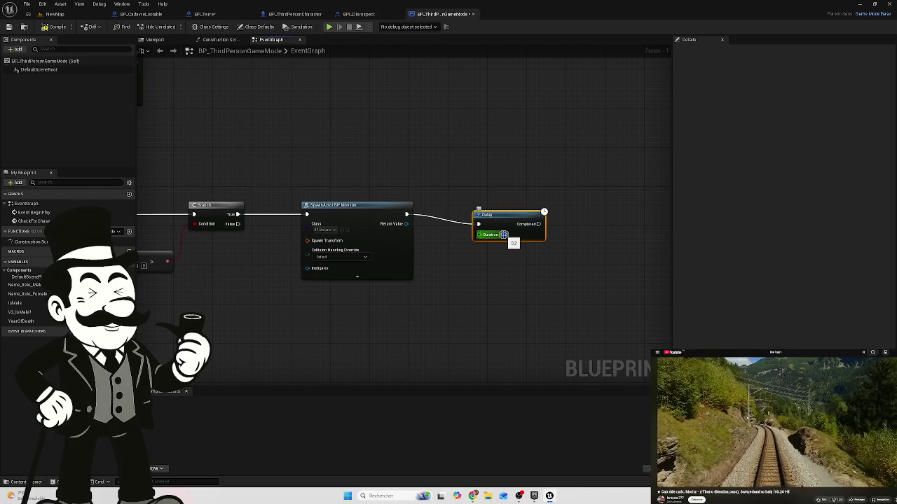
type("2")
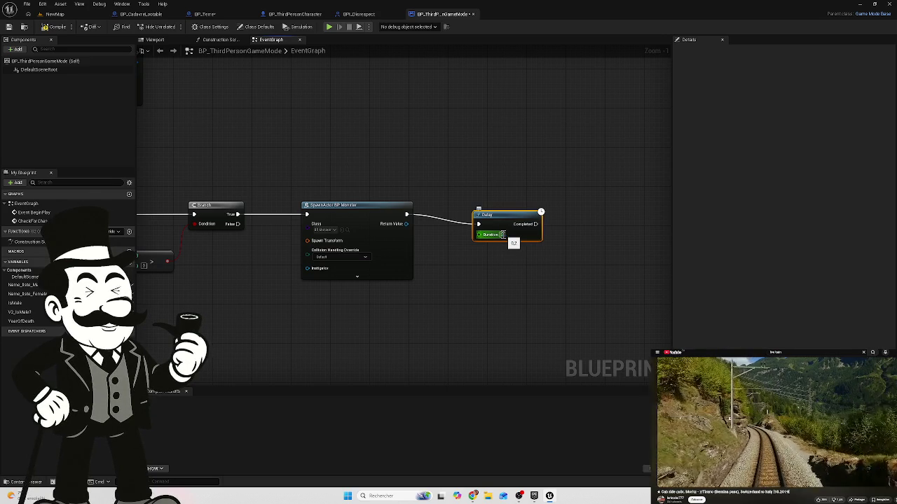
left_click(571, 261)
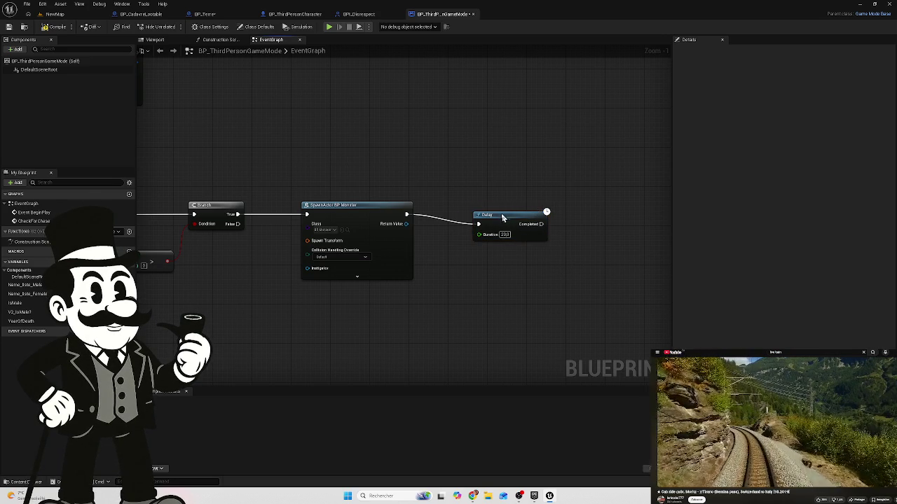
left_click_drag(503, 215, 491, 204)
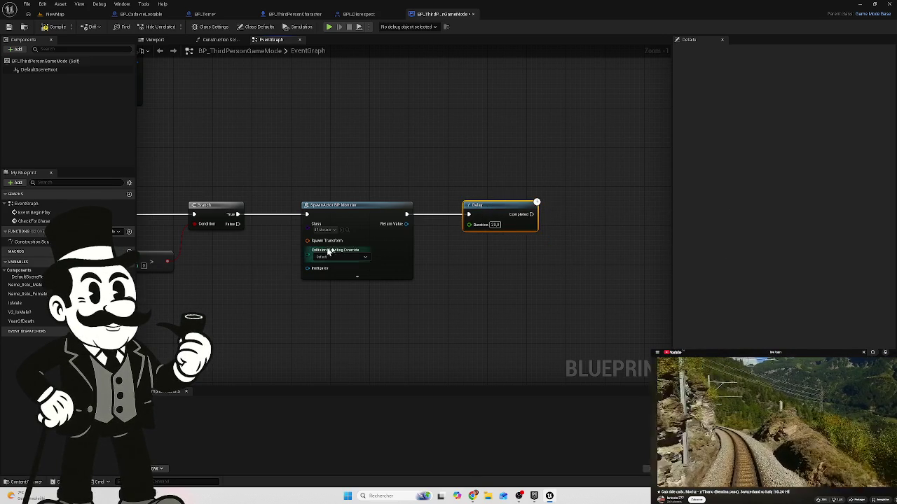
left_click_drag(569, 250, 521, 252)
mouse_move(479, 221)
left_mouse_down()
mouse_move(539, 224)
mouse_move(531, 225)
left_mouse_up()
Step: Search the node menu for 'destroy actor', then close it without adding a node
type("des")
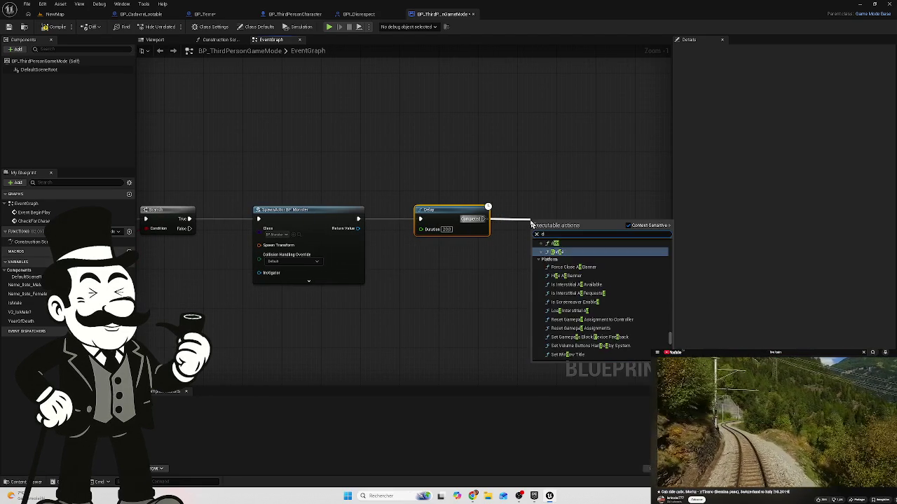
type("tro")
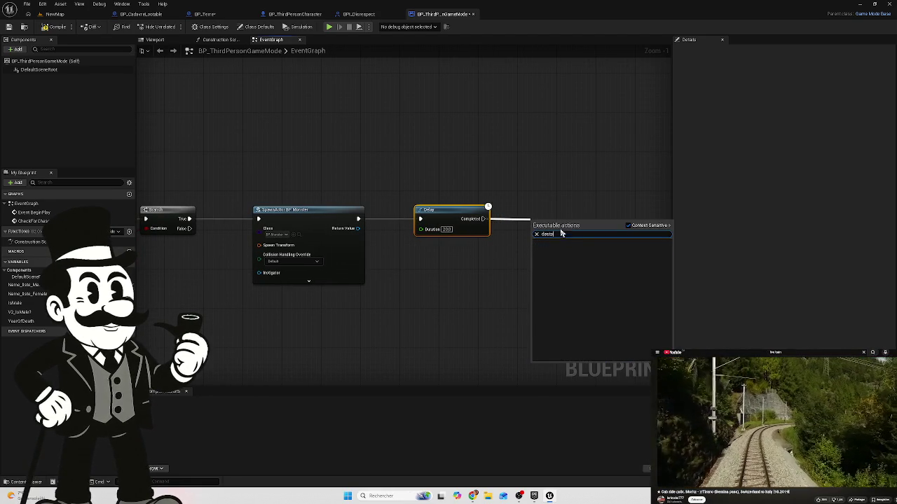
key("BackSpace")
key("BackSpace")
type("try")
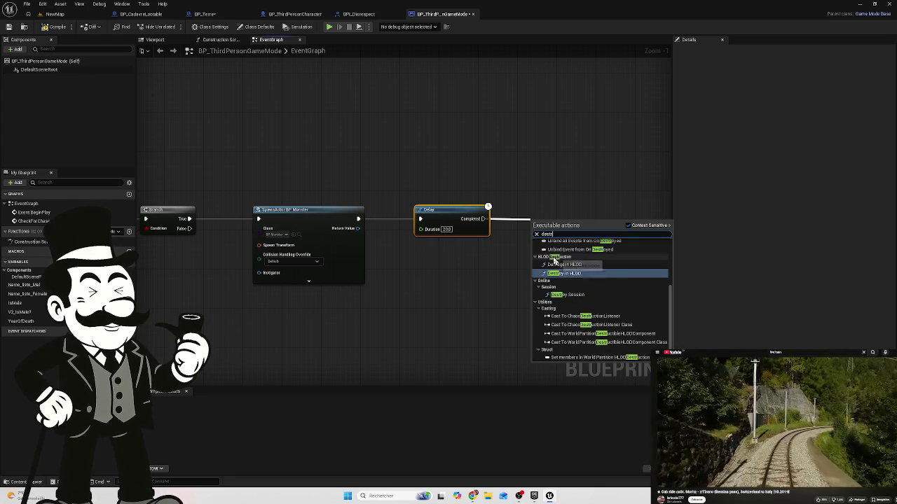
key("BackSpace")
key("BackSpace")
key("BackSpace")
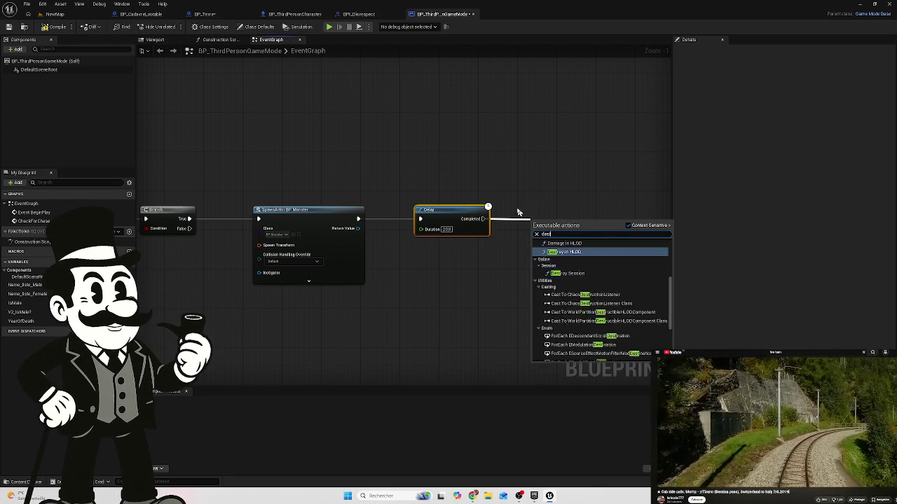
type("s")
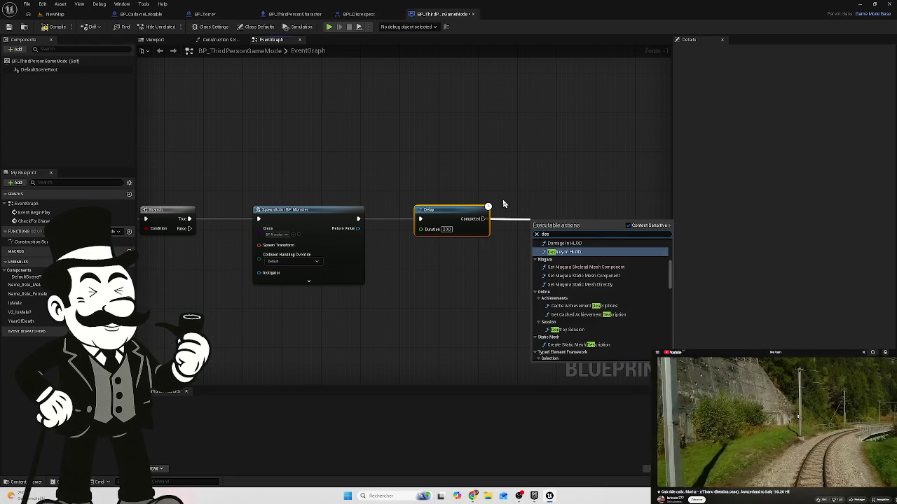
type("tro")
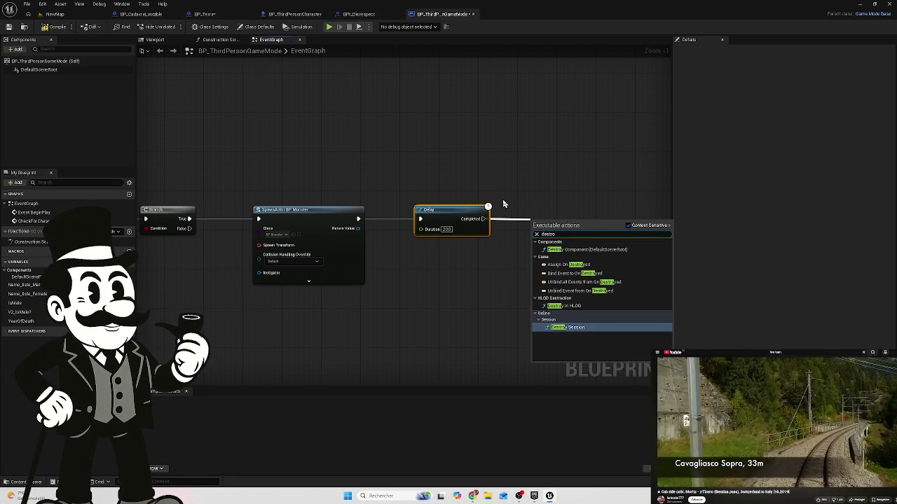
type("y ac")
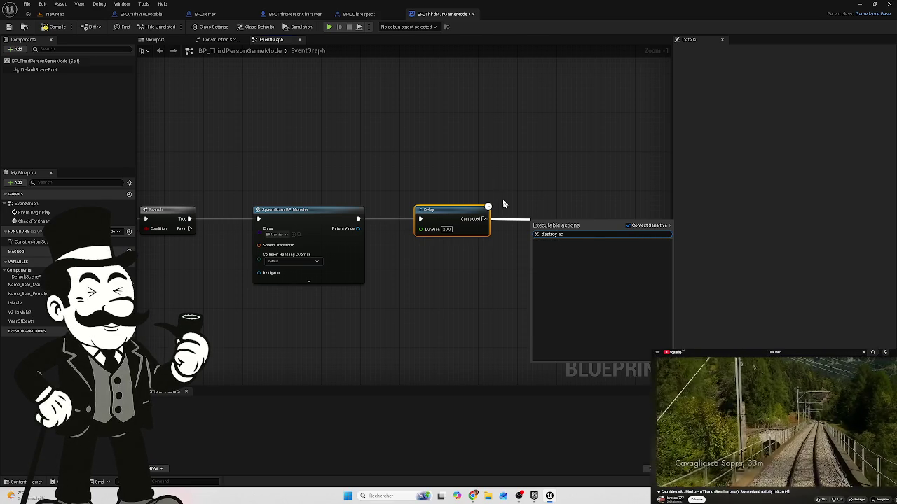
key("BackSpace")
key("BackSpace")
key("BackSpace")
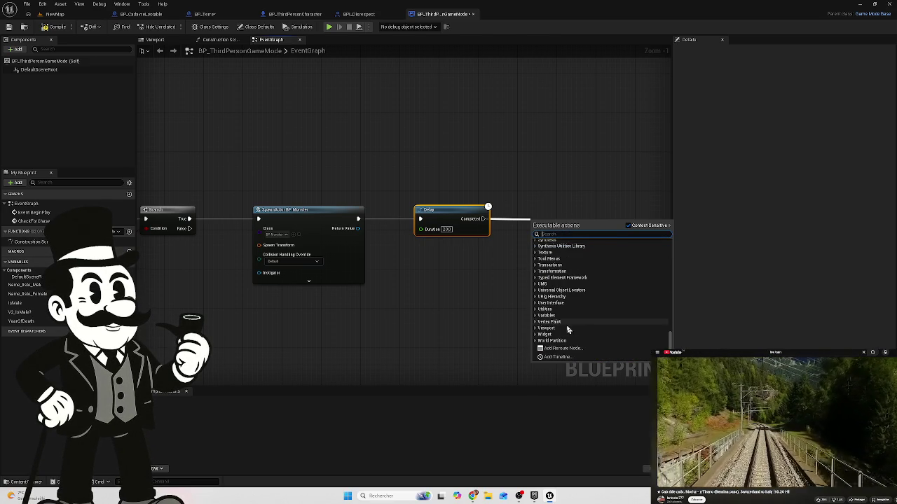
scroll(568, 322, "up", 5)
left_click(381, 243)
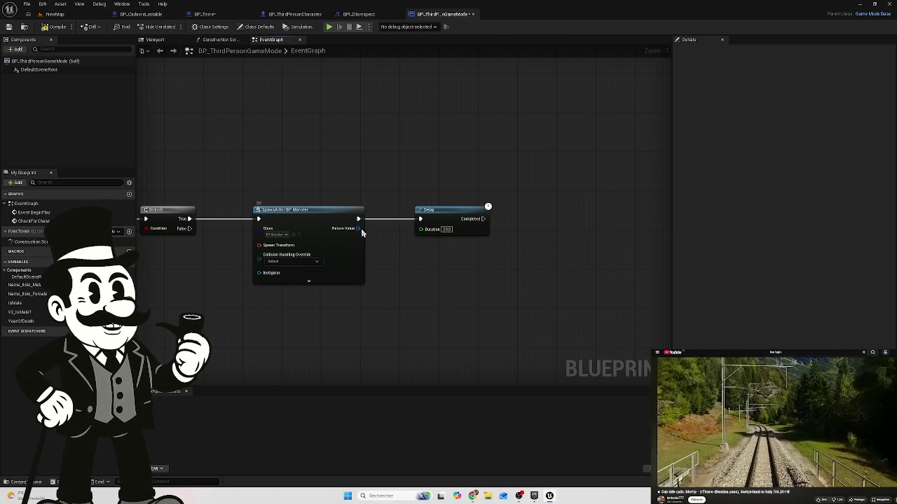
Step: Add a Destroy Actor node on the spawned monster's Return Value, placed right of the Delay
left_click_drag(358, 228, 533, 270)
type("des")
left_click(591, 302)
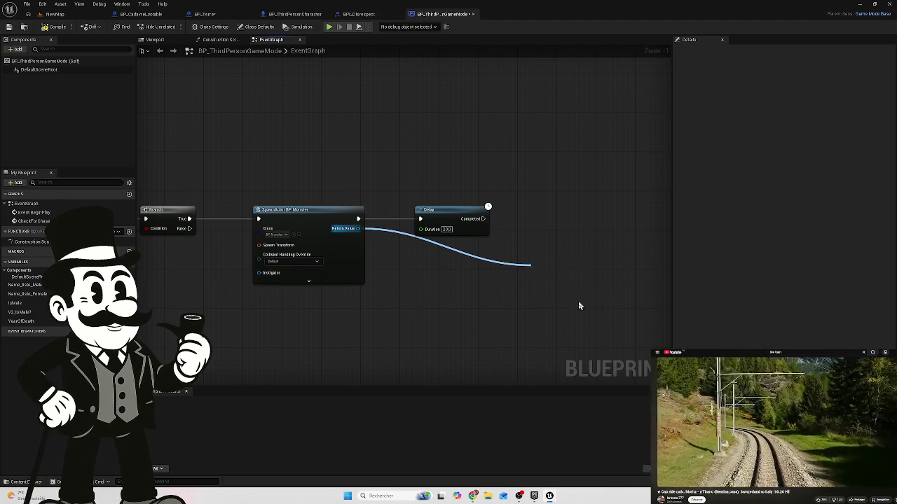
left_click_drag(550, 272, 527, 212)
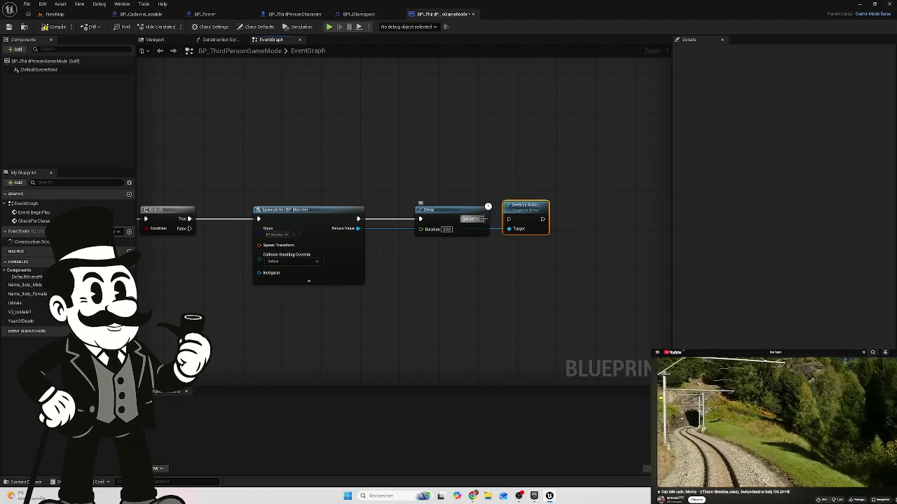
Step: Route the Return Value wire below the Delay node through two aligned reroute points
double_click(388, 234)
left_click_drag(386, 225, 382, 258)
double_click(431, 246)
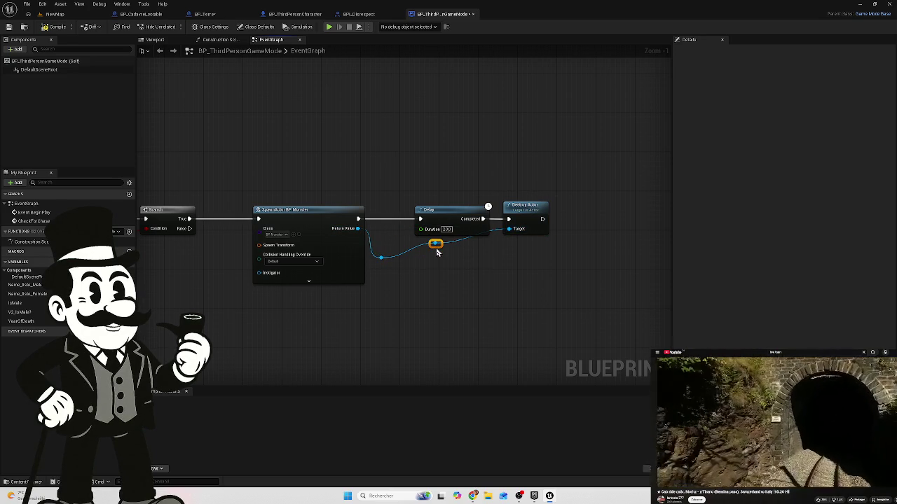
left_click_drag(439, 245, 492, 263)
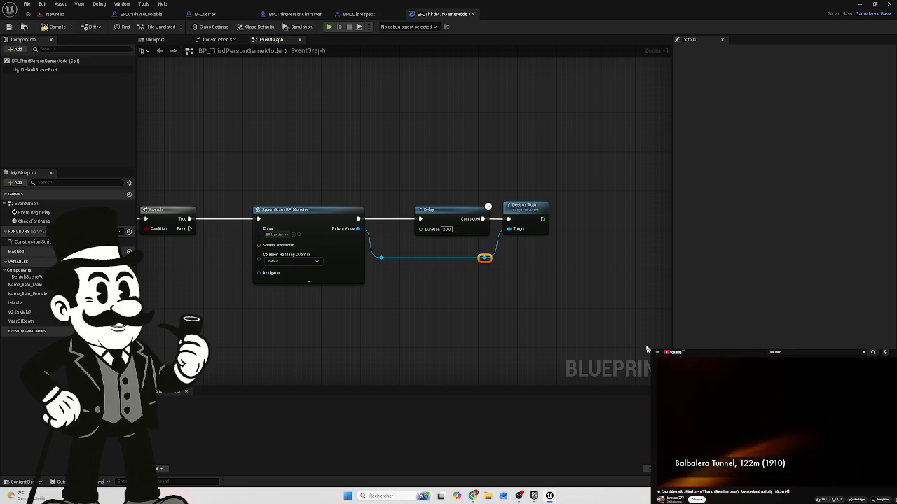
mouse_move(290, 186)
left_mouse_down()
mouse_move(516, 204)
mouse_move(516, 180)
mouse_move(465, 189)
left_mouse_up()
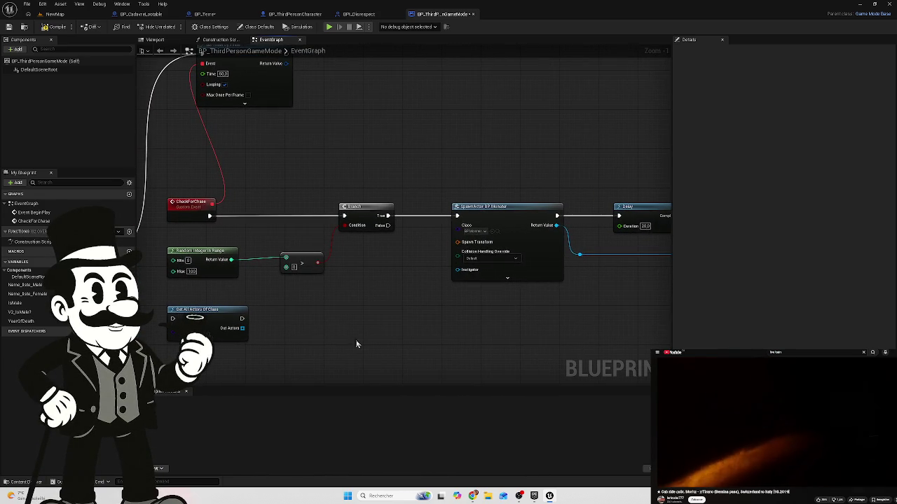
Step: Delete the greater-than compare node from the CheckForChase chain
left_click_drag(315, 332, 398, 306)
scroll(295, 262, "up", 1)
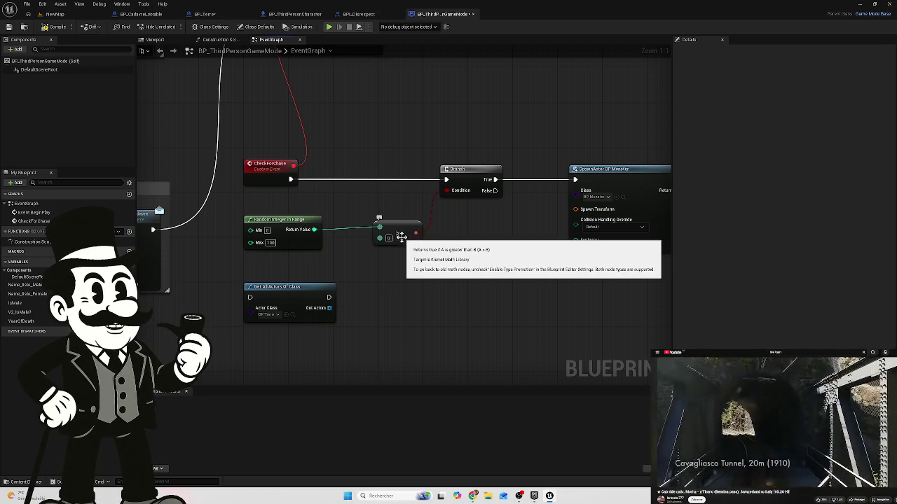
left_click(400, 233)
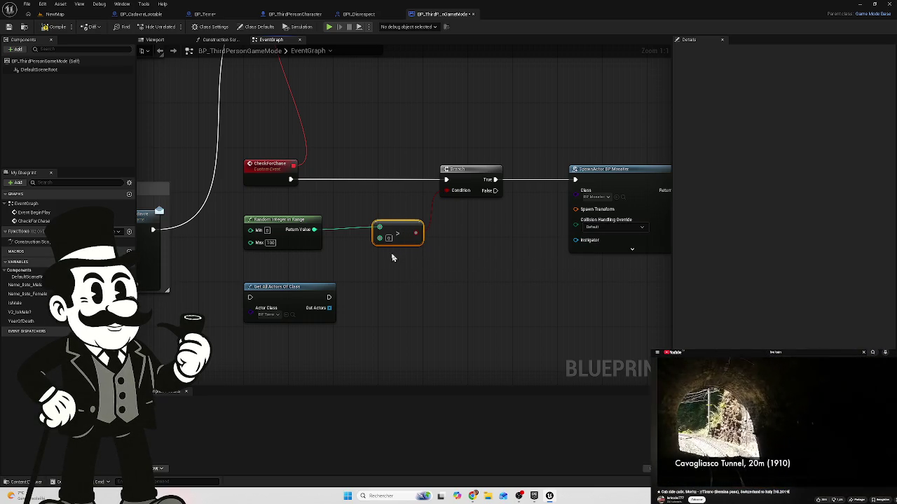
key("Delete")
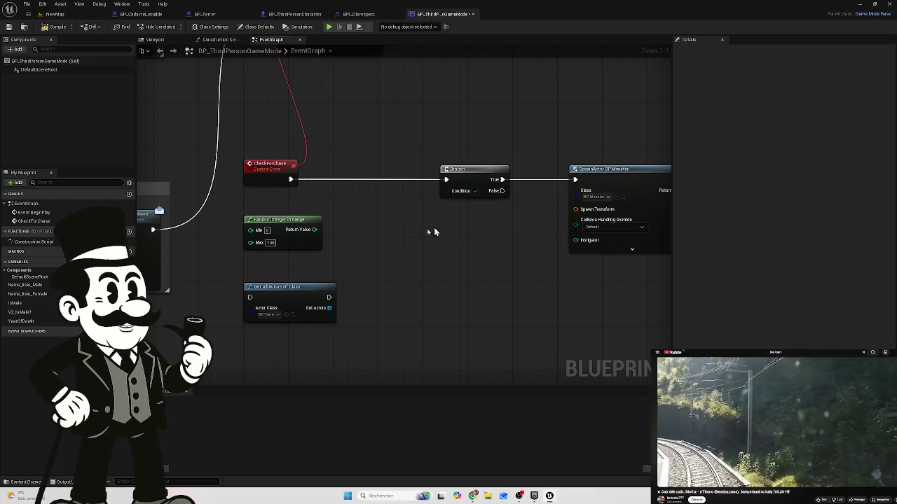
Step: Wire a '<' compare from Random Integer into the Branch Condition, then reposition Get All Actors Of Class
mouse_move(314, 230)
left_mouse_down()
mouse_move(378, 245)
mouse_move(379, 231)
left_mouse_up()
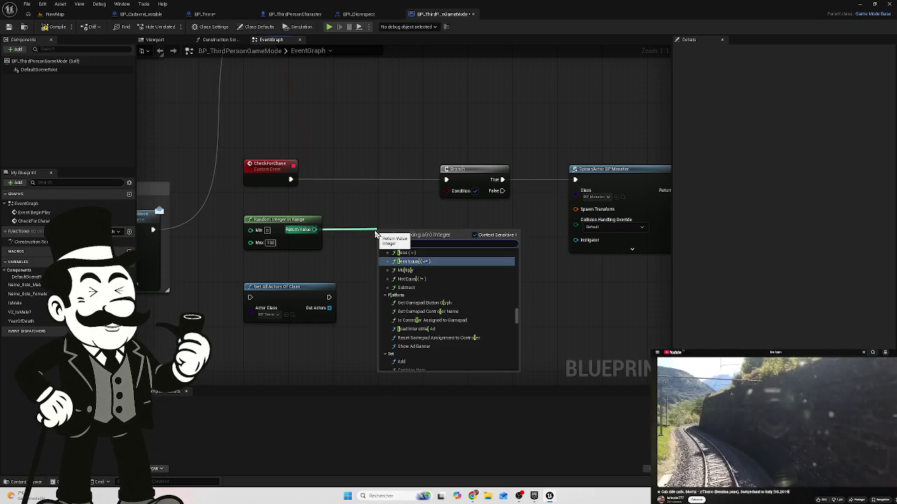
type("<")
left_click(401, 260)
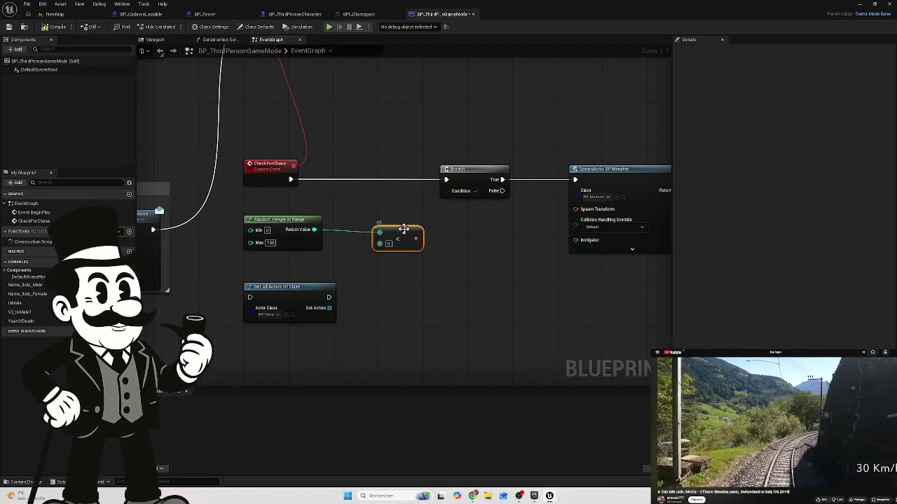
left_click_drag(401, 228, 396, 223)
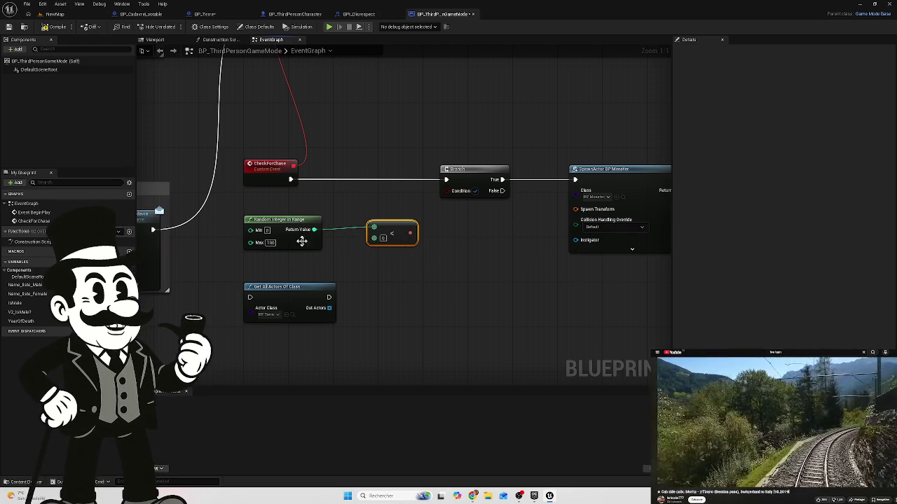
left_click_drag(410, 233, 446, 191)
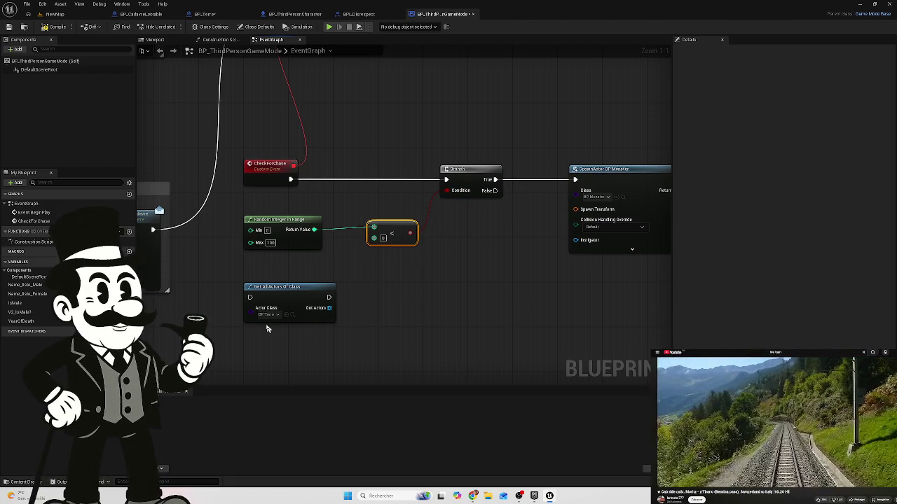
mouse_move(275, 285)
left_mouse_down()
mouse_move(276, 275)
mouse_move(284, 276)
left_mouse_up()
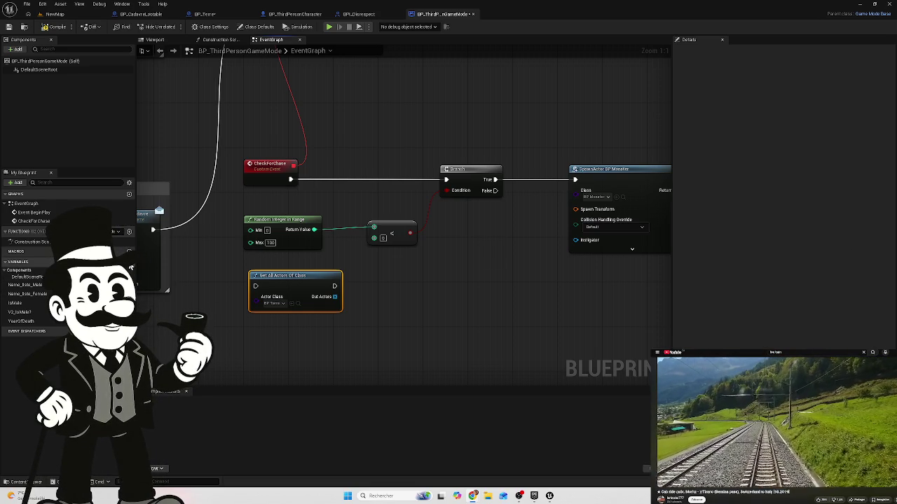
Step: Add a blueprint variable named Total_Disrespect and select it to show its Details properties
left_click(128, 261)
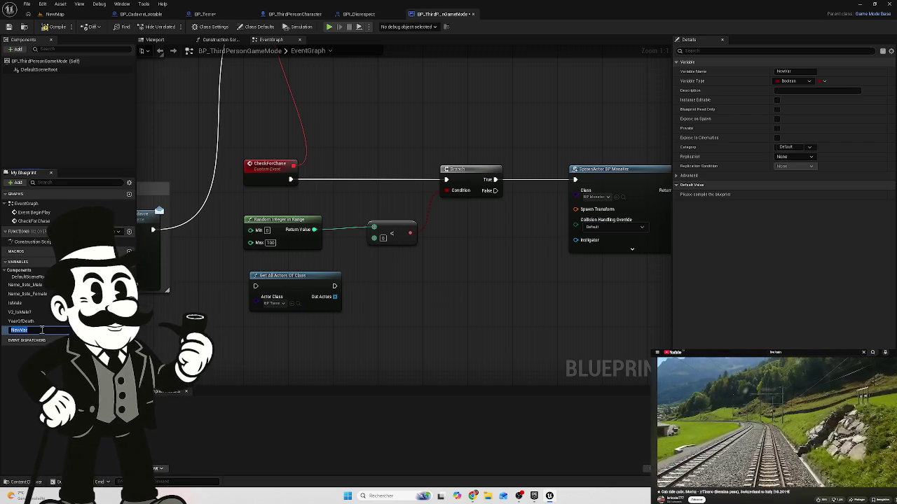
type("Total_Disrespect")
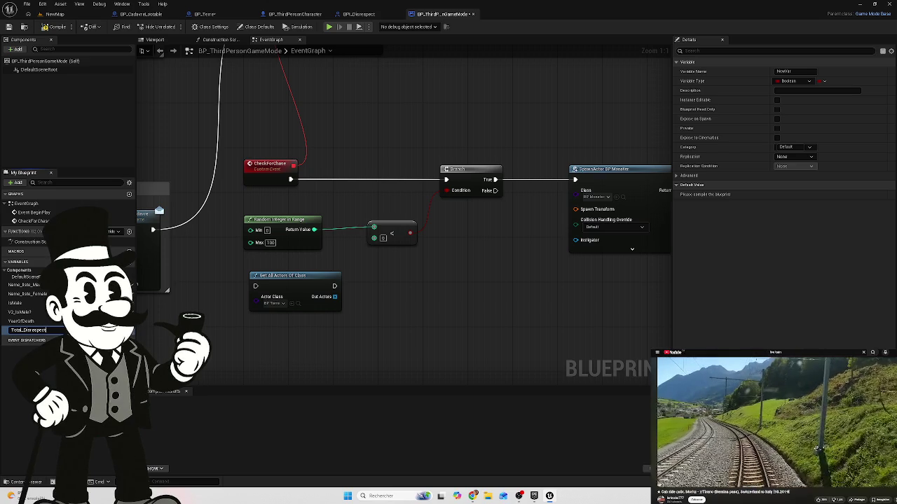
key("Return")
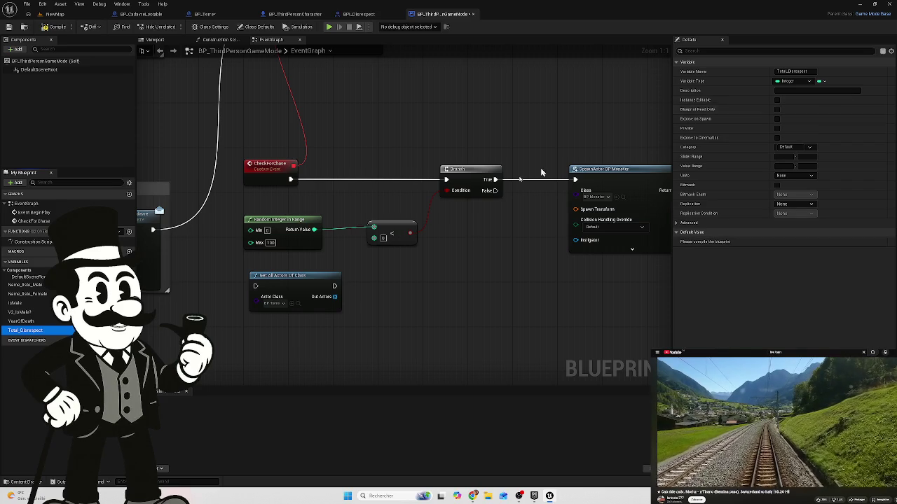
left_click(168, 310)
left_click(28, 332)
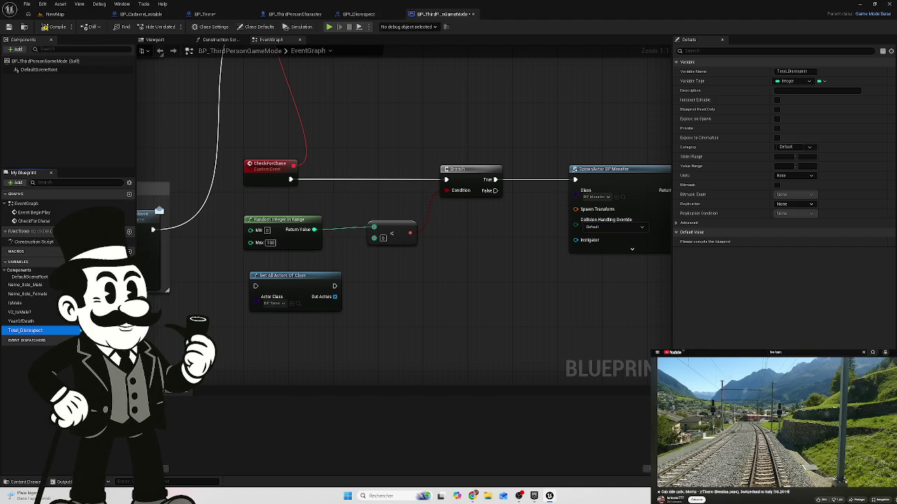
left_click(283, 278)
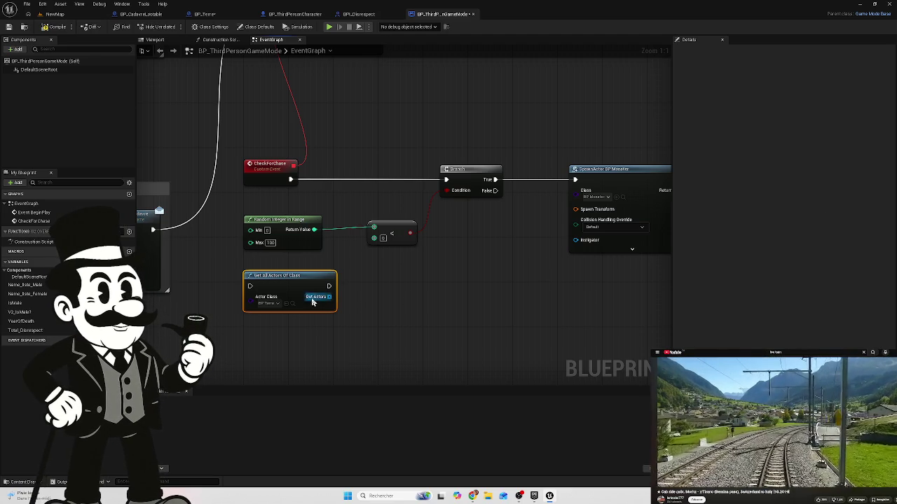
Step: Search the Out Actors action list for 'get' and 'line trace' without adding a node
left_click_drag(329, 296, 356, 302)
type("get")
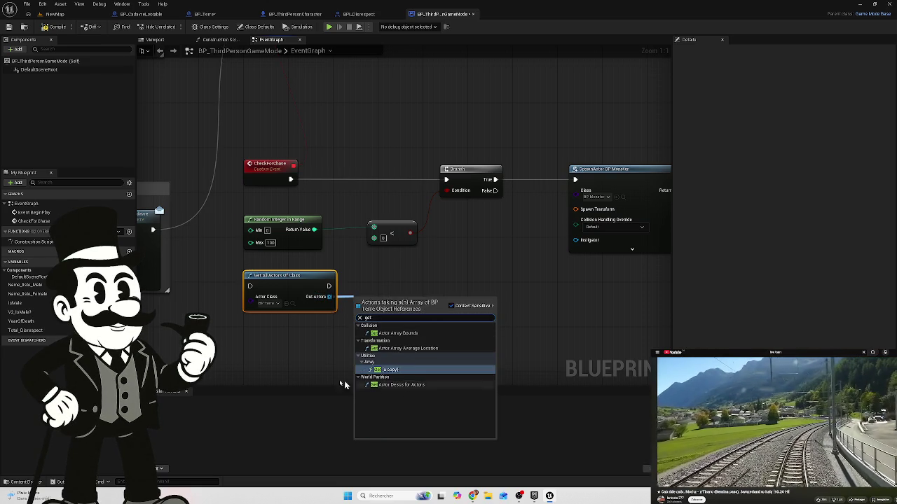
left_click(283, 360)
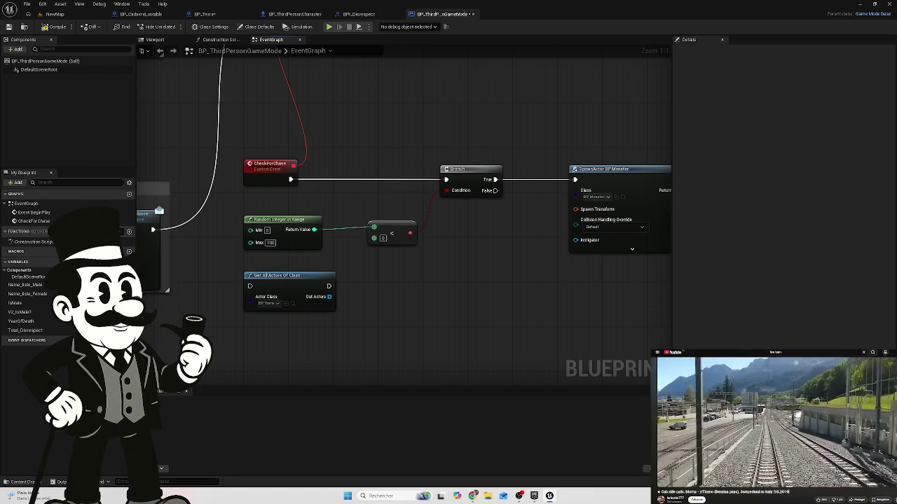
mouse_move(328, 296)
left_mouse_down()
mouse_move(341, 306)
mouse_move(380, 307)
mouse_move(369, 301)
left_mouse_up()
type("line trace")
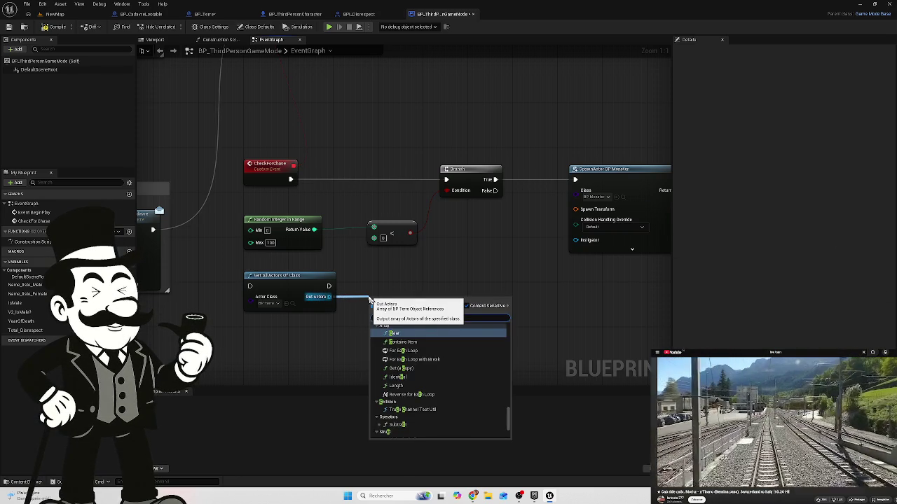
scroll(396, 301, "down", 1)
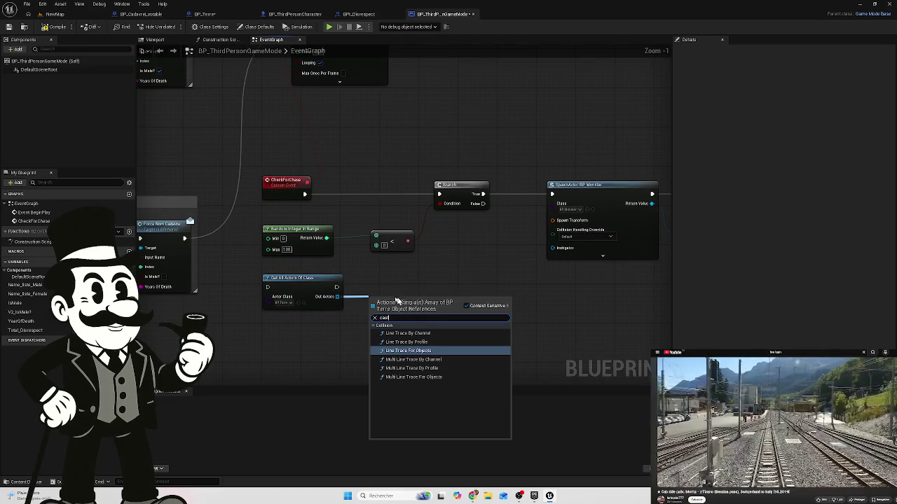
key("Down")
type("o")
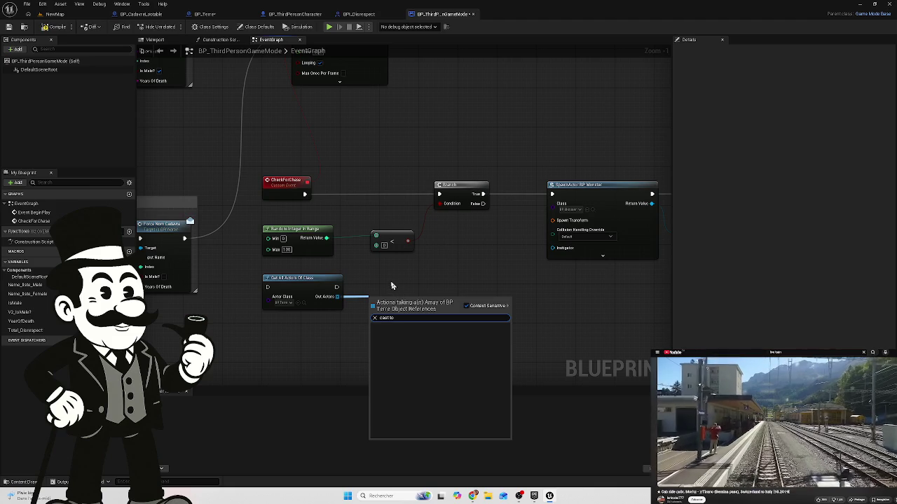
left_click(378, 289)
Step: Add a For Each Loop node fed by the Out Actors array
left_click_drag(338, 296, 381, 303)
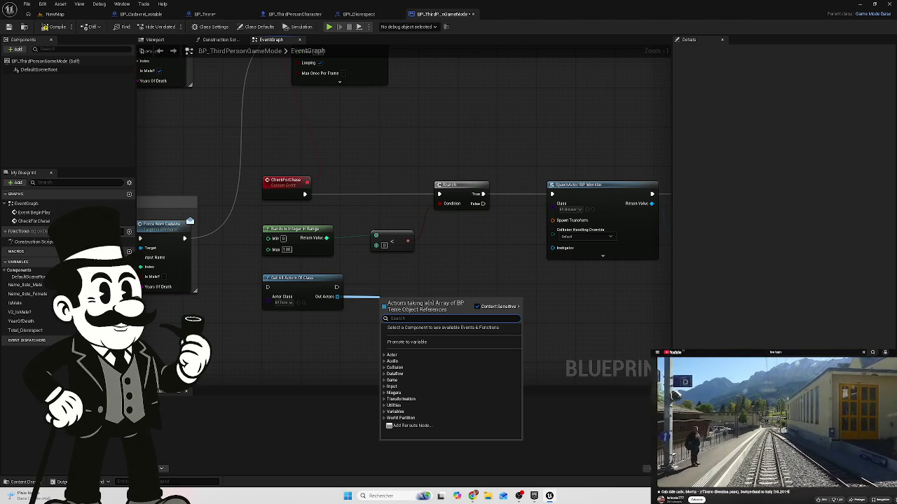
key("Escape")
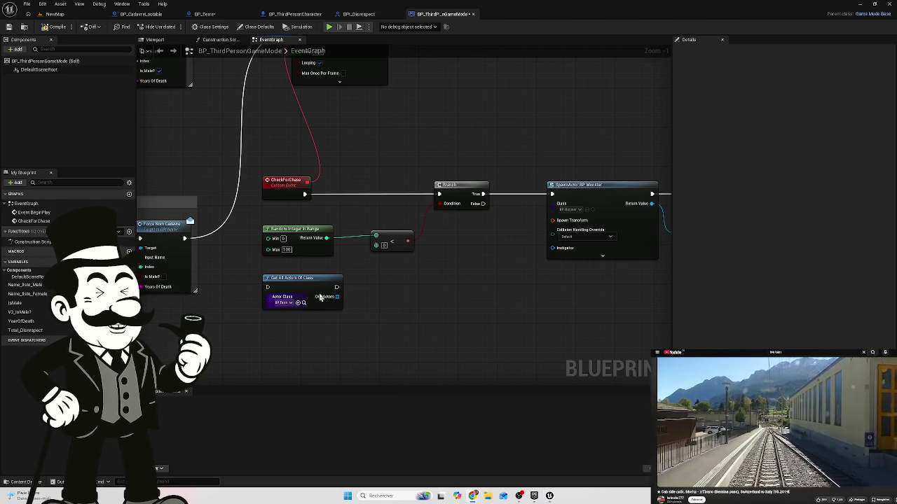
left_click_drag(337, 297, 376, 301)
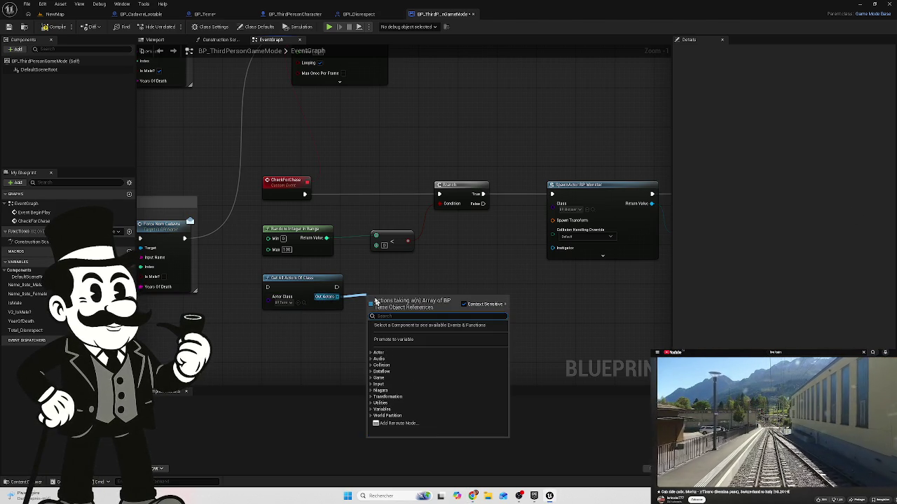
type("for")
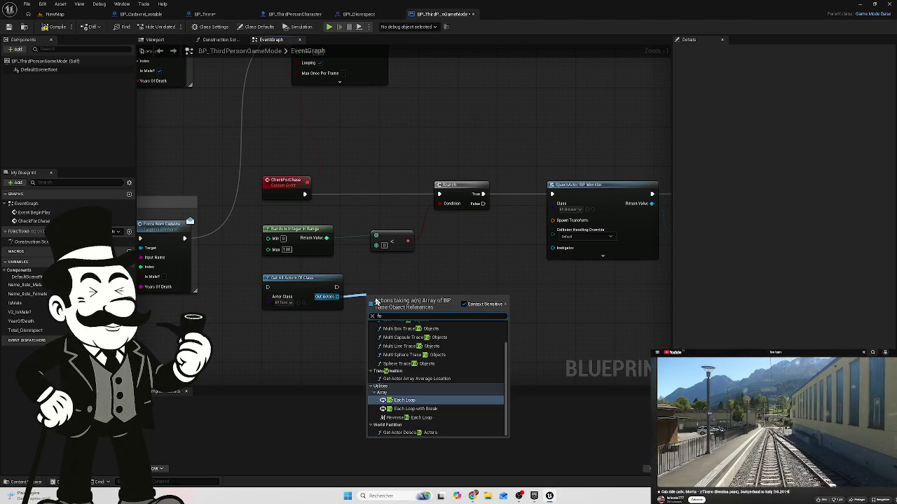
key("Return")
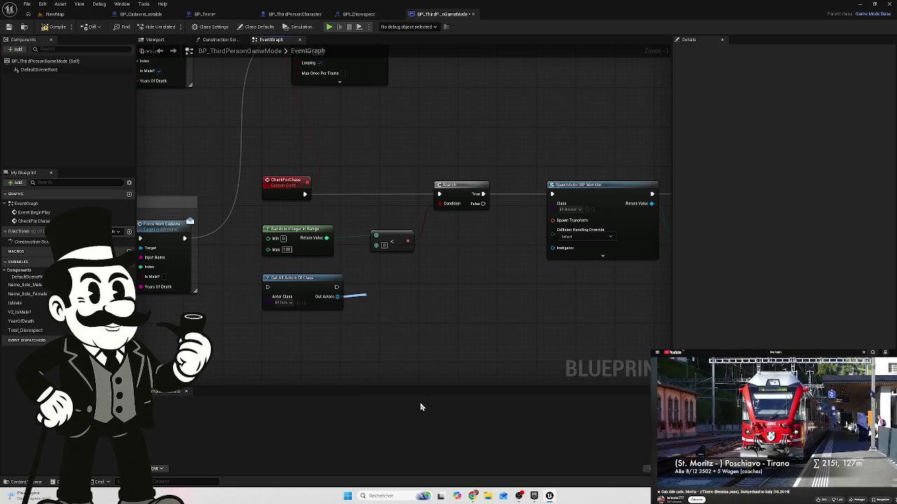
Step: Add a Cast To BP_Terre node on the loop's Array Element and move it up beside the loop
mouse_move(382, 285)
left_mouse_down()
mouse_move(392, 284)
mouse_move(387, 279)
left_mouse_up()
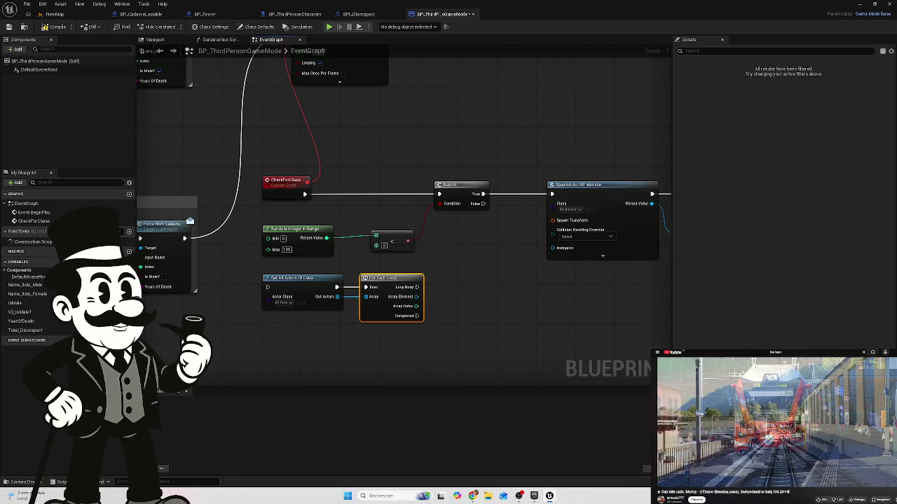
left_click_drag(417, 296, 471, 310)
type("cast")
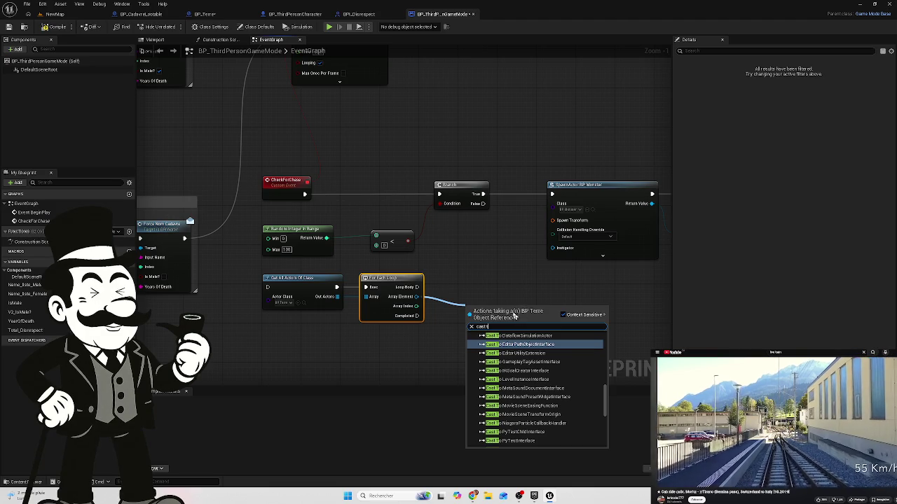
type(" to bp")
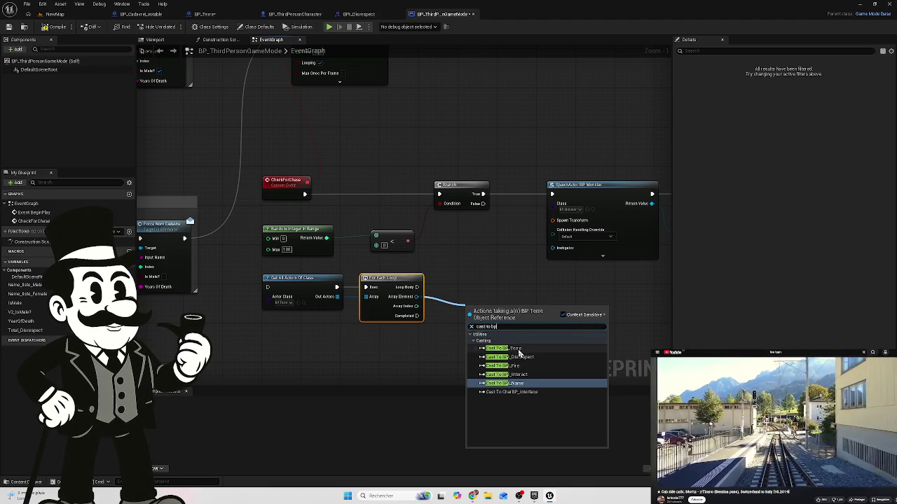
left_click(519, 349)
left_click_drag(482, 307, 472, 285)
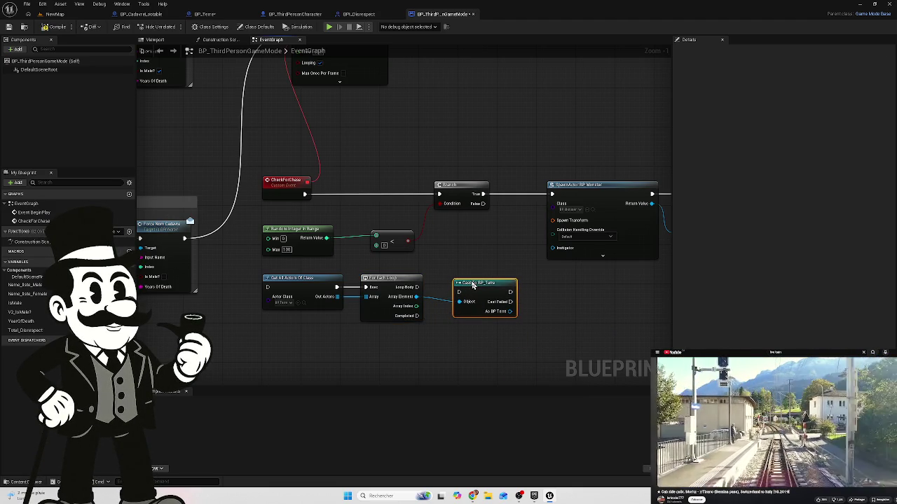
scroll(472, 273, "down", 3)
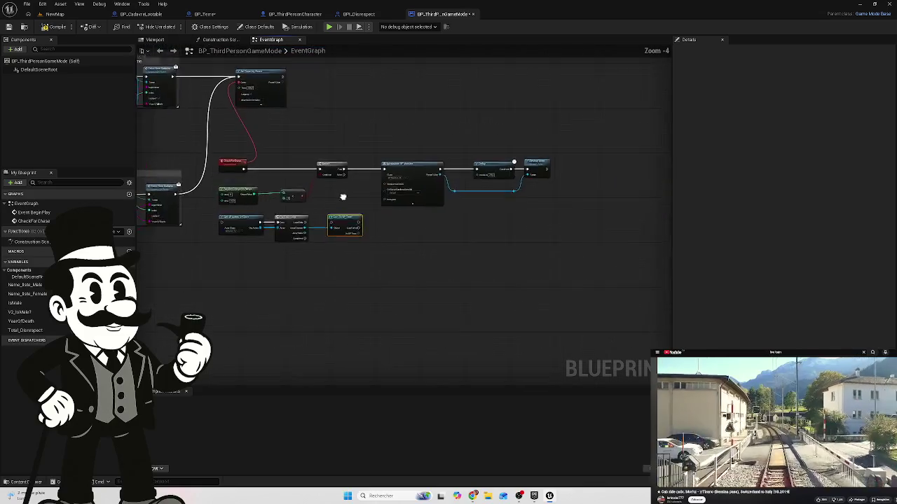
Step: Shift the middle nodes and reroute points about 360 px to the right
mouse_move(562, 132)
left_mouse_down()
mouse_move(320, 192)
mouse_move(313, 163)
left_mouse_up()
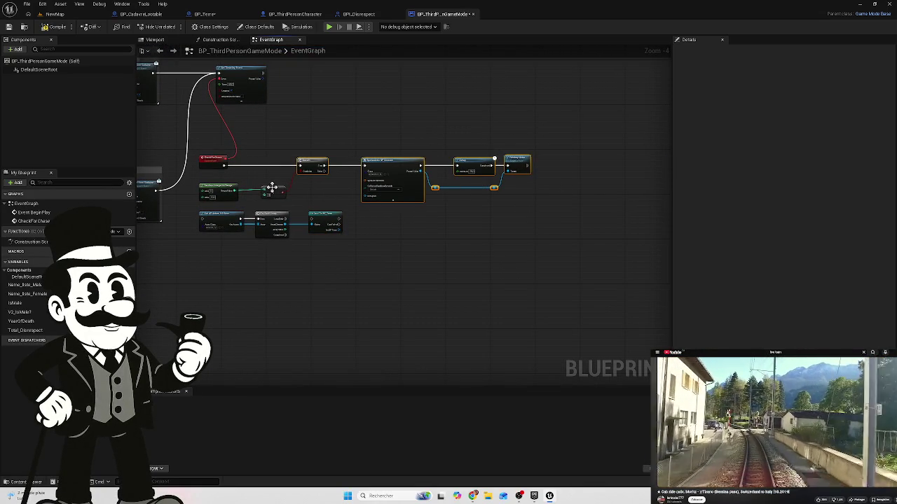
left_click(390, 166)
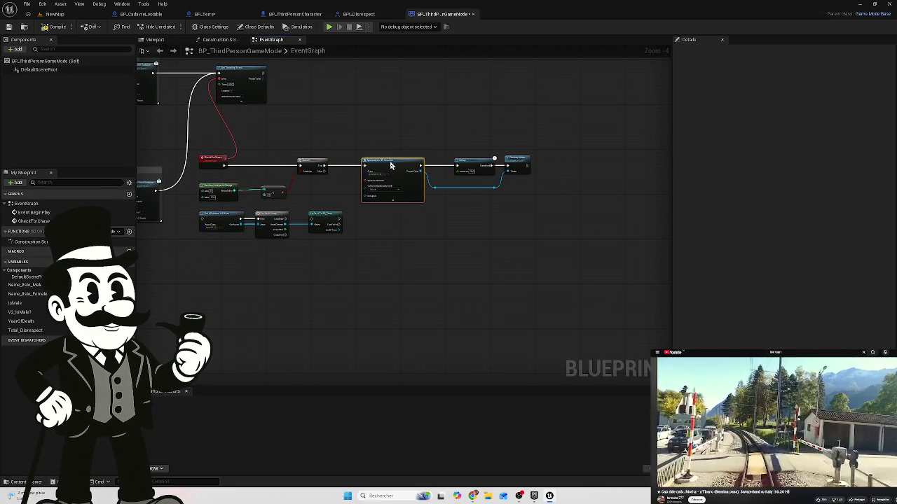
left_click_drag(391, 166, 396, 165)
mouse_move(570, 137)
left_mouse_down()
mouse_move(232, 201)
mouse_move(245, 206)
left_mouse_up()
left_click_drag(307, 161, 559, 162)
left_click(260, 198)
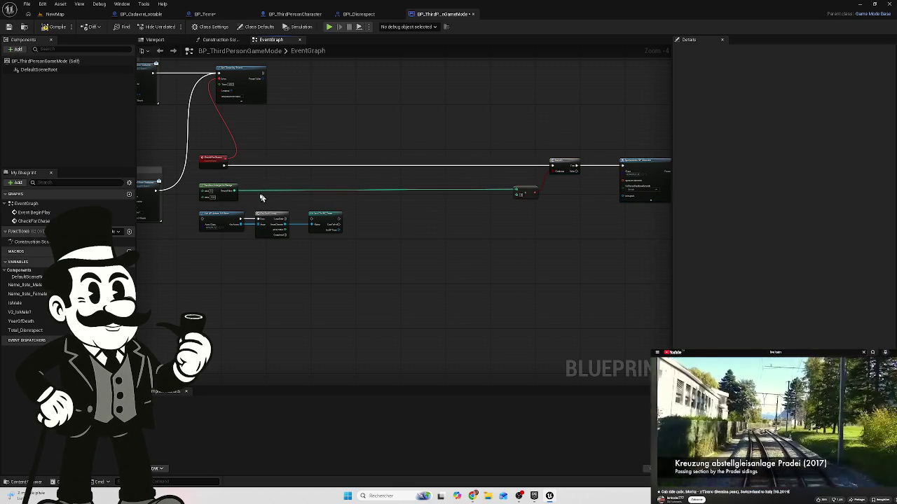
Step: Move the comparison node next to the Branch and reselect the left and middle node groups
mouse_move(228, 193)
left_mouse_down()
mouse_move(486, 196)
mouse_move(524, 222)
mouse_move(532, 213)
left_mouse_up()
mouse_move(353, 197)
left_mouse_down()
mouse_move(247, 238)
mouse_move(237, 214)
mouse_move(300, 203)
left_mouse_up()
scroll(327, 205, "down", 2)
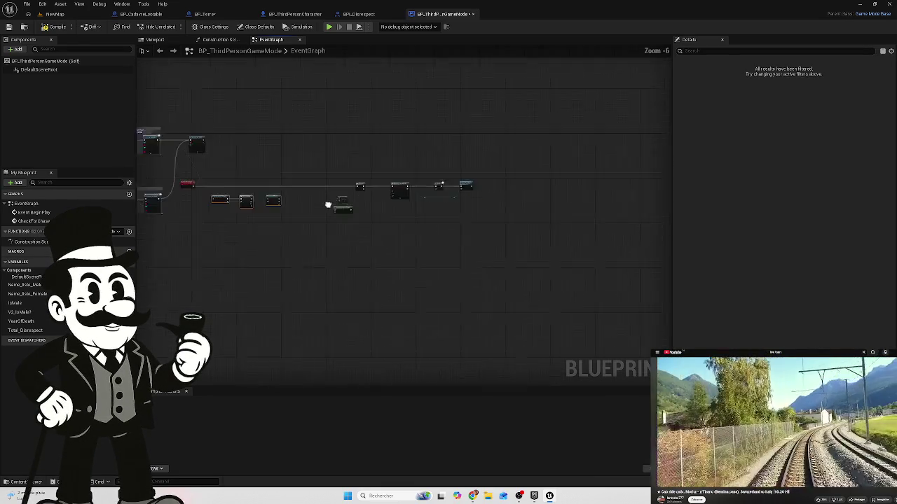
left_click_drag(471, 163, 284, 211)
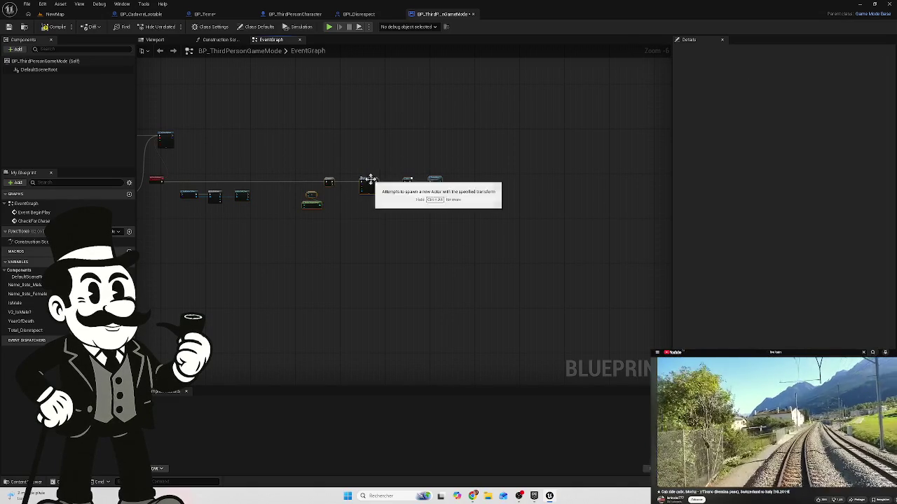